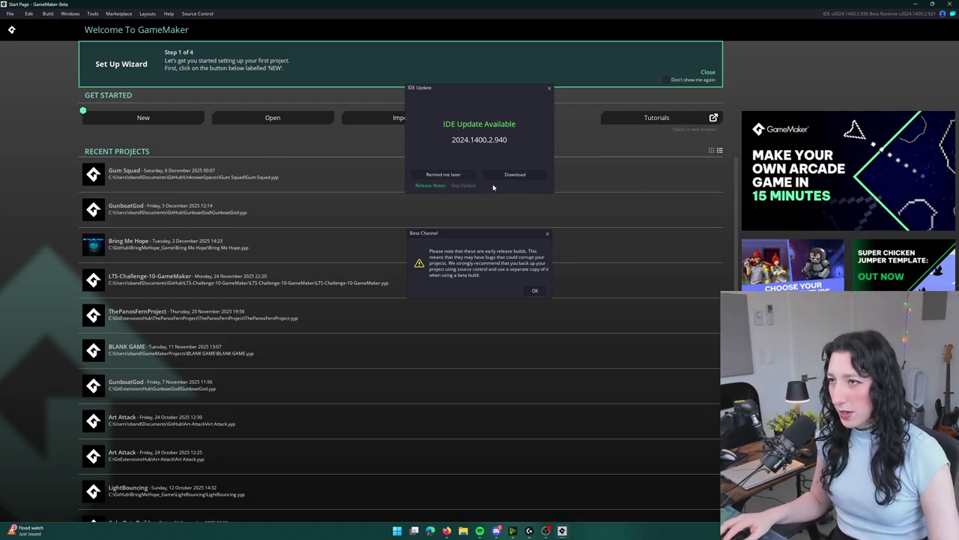
Postpone the IDE update, dismiss the beta-channel warning, and bring Discord to the front.
click(458, 174)
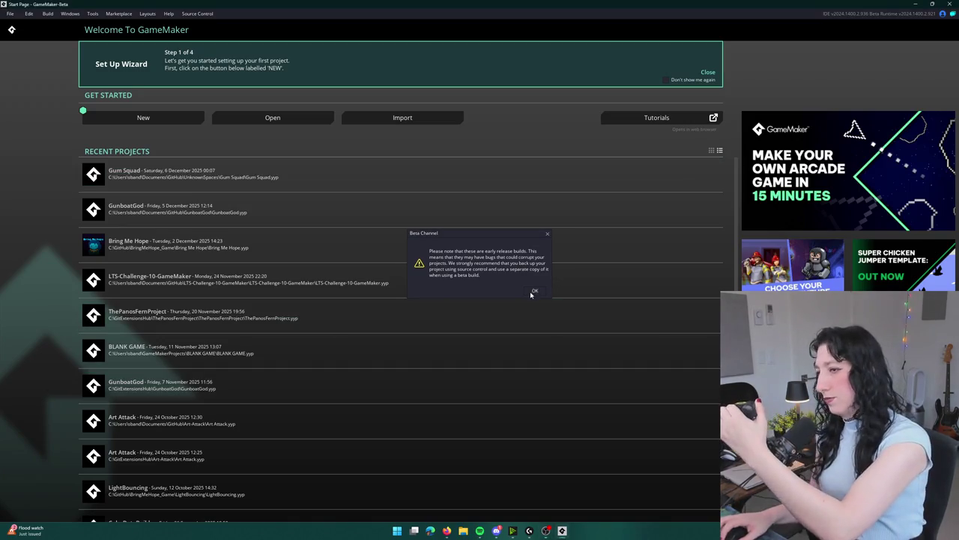
click(534, 291)
click(498, 531)
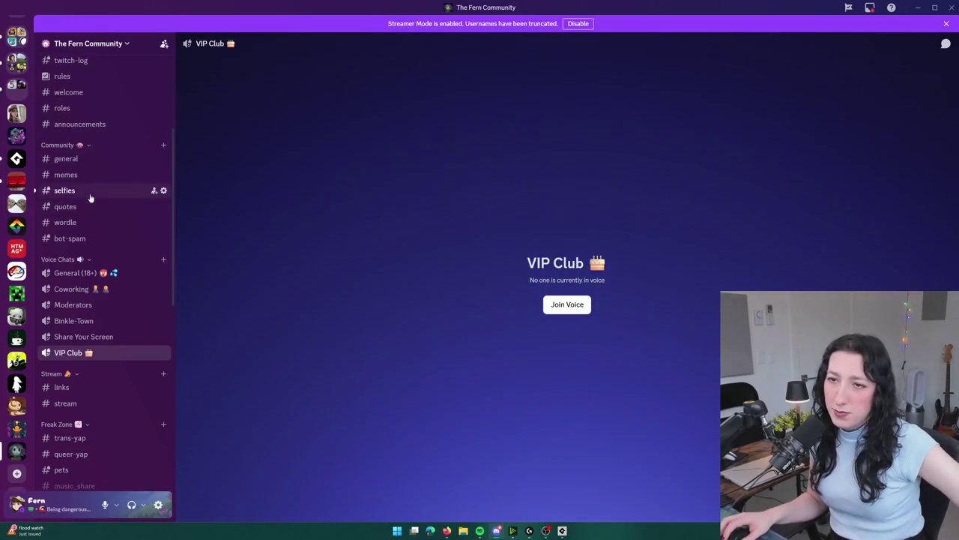
React with :joy: to a photo post in #selfies, then browse #general.
click(75, 192)
right_click(360, 343)
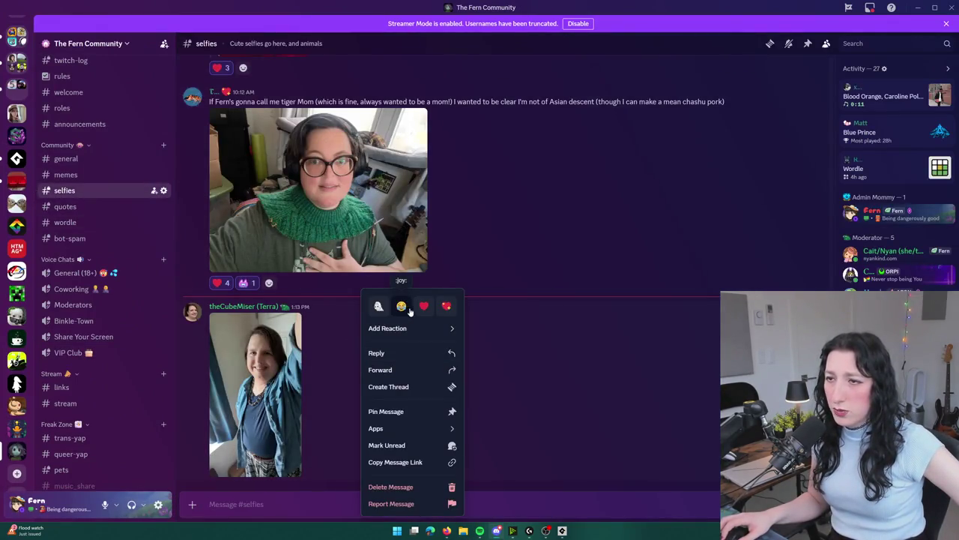
click(410, 310)
click(66, 158)
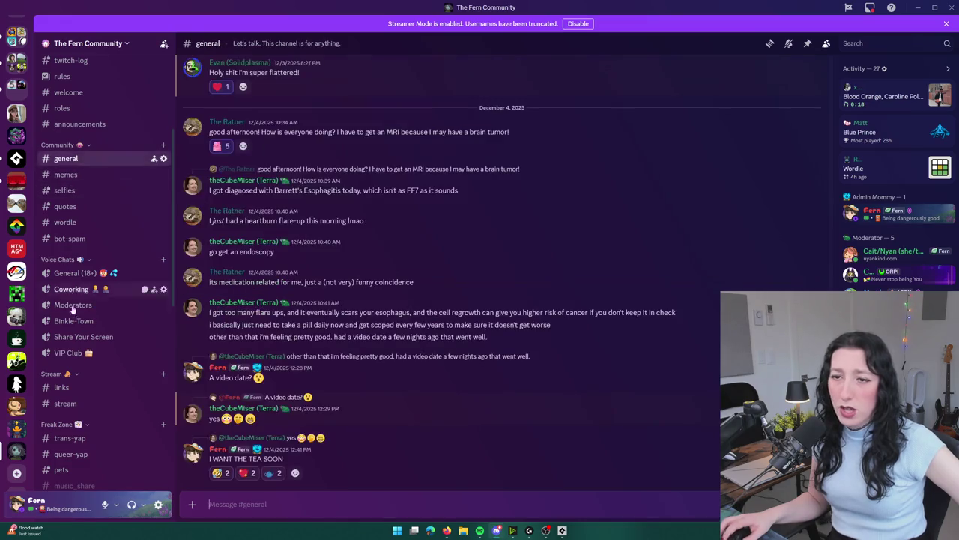
scroll(73, 311, down, 4)
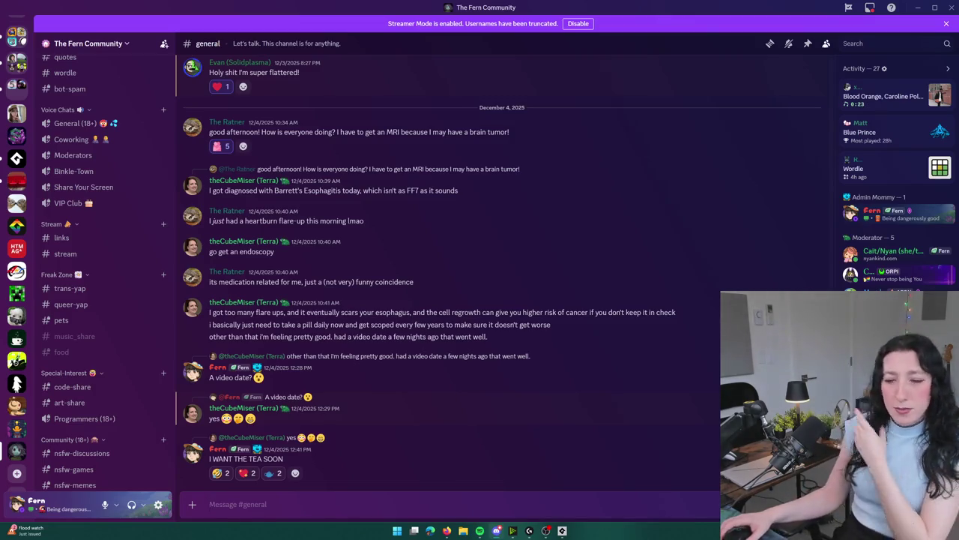
Back in GameMaker, close the Set Up Wizard banner and open the Gum Squad project.
key(alt+Tab)
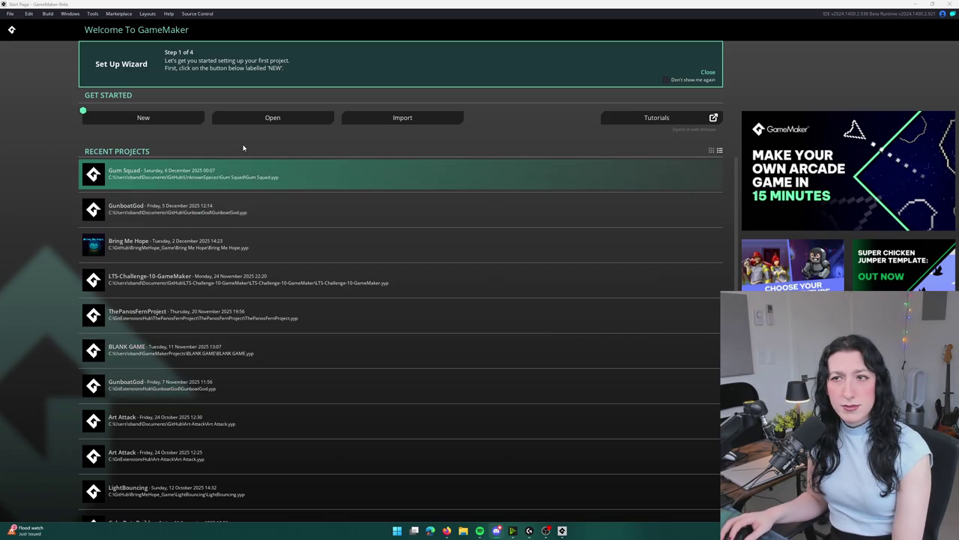
click(707, 72)
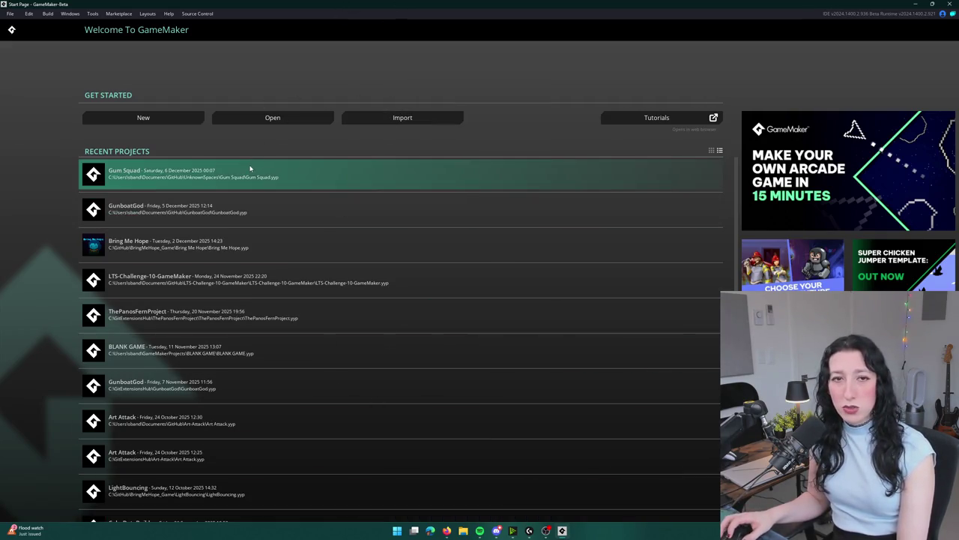
click(250, 169)
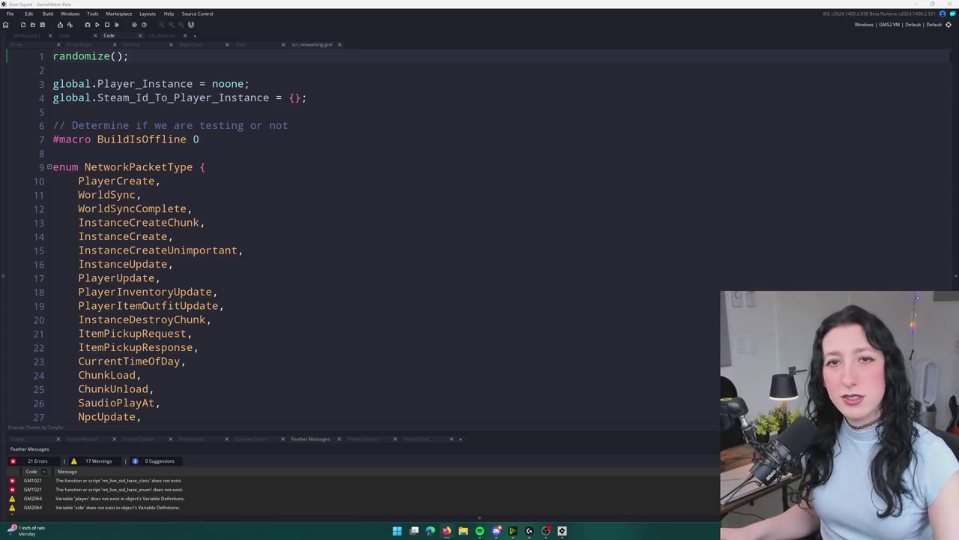
Scroll through scr_networking, then build and run Gum Squad with F5.
click(218, 166)
scroll(260, 161, down, 1)
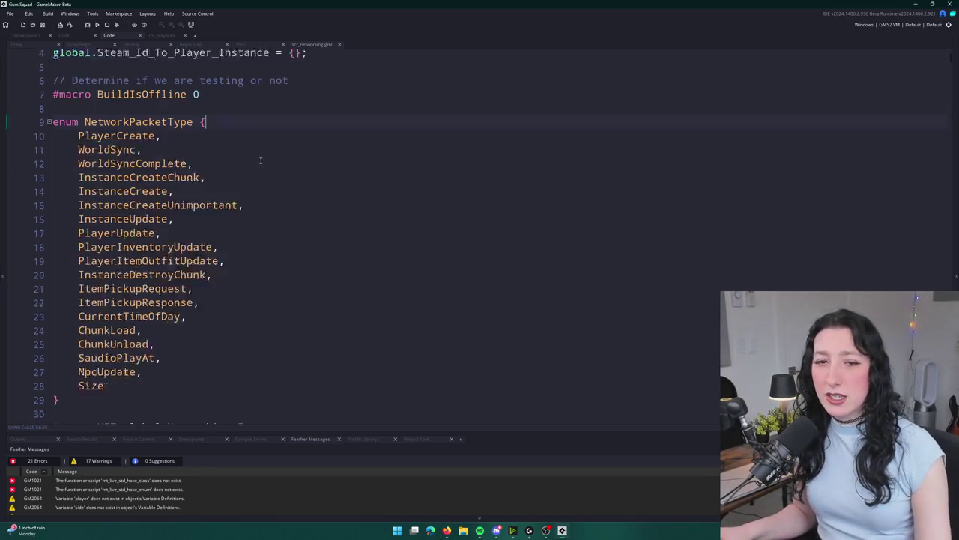
scroll(260, 160, down, 7)
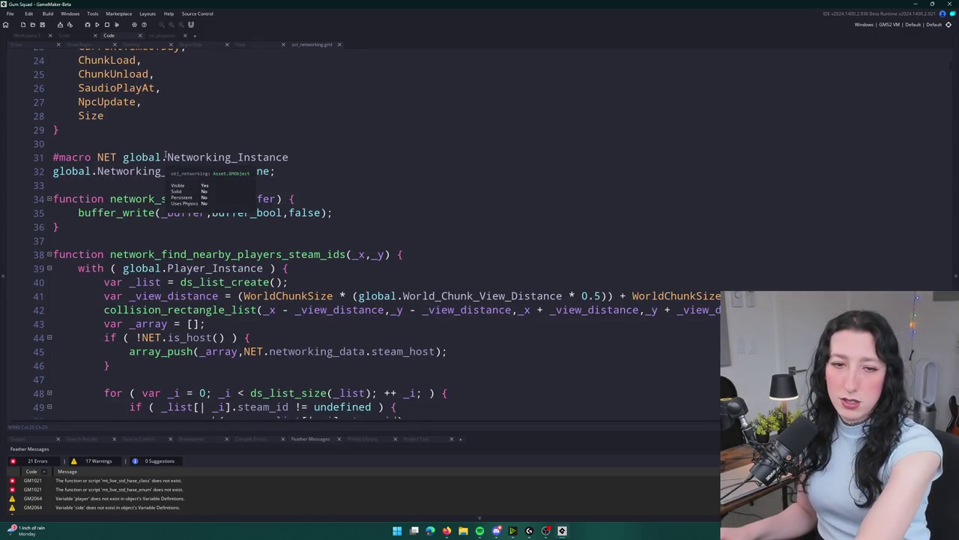
scroll(418, 235, down, 6)
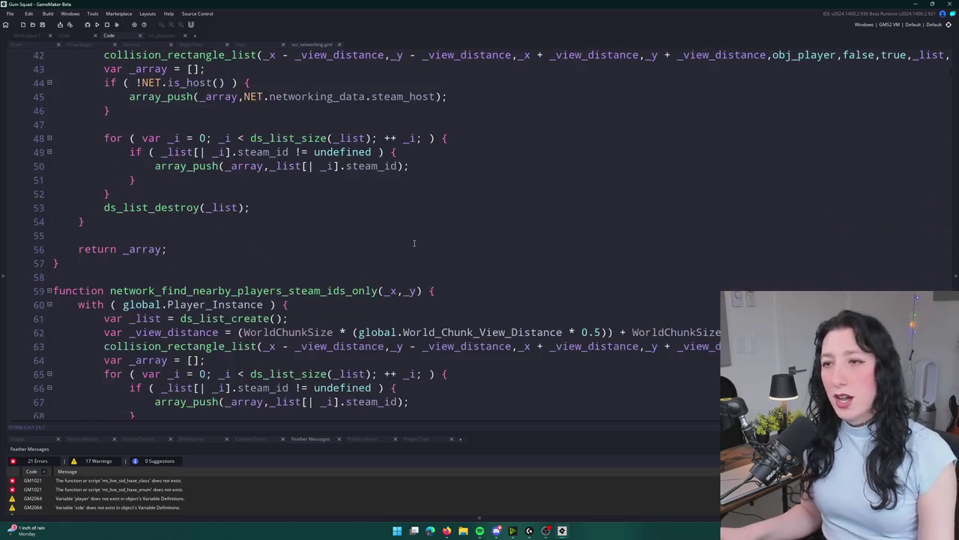
key(F5)
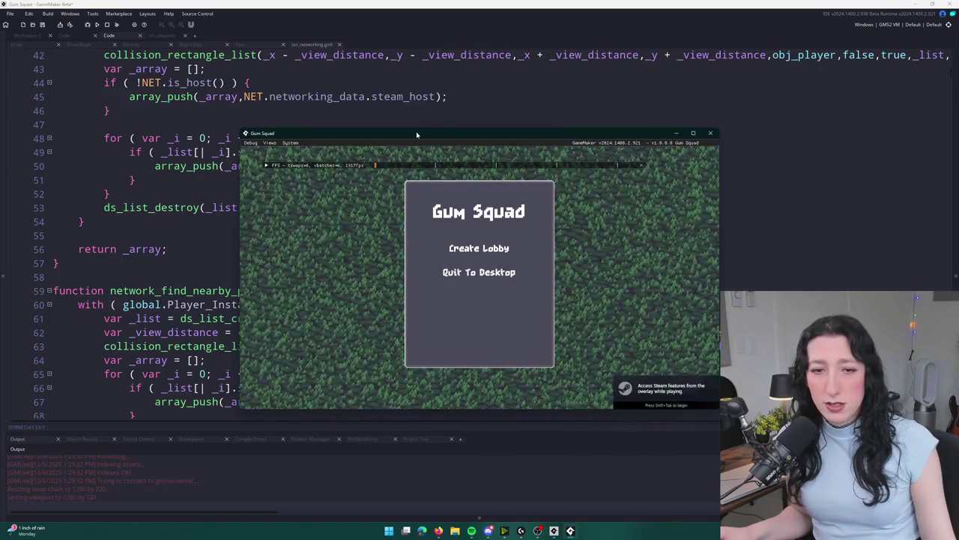
Maximize the game window, create a lobby, and toggle the inventory panel with Tab.
double_click(365, 133)
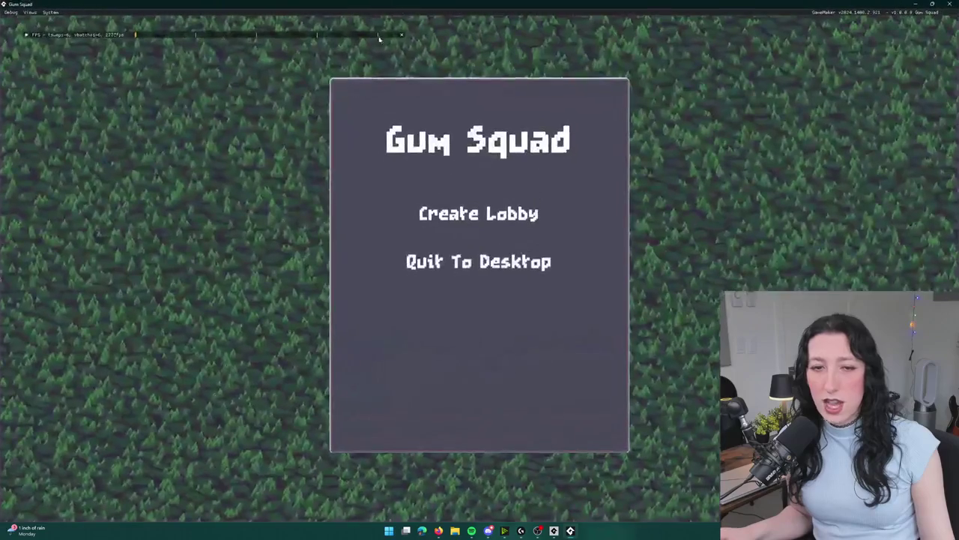
click(469, 203)
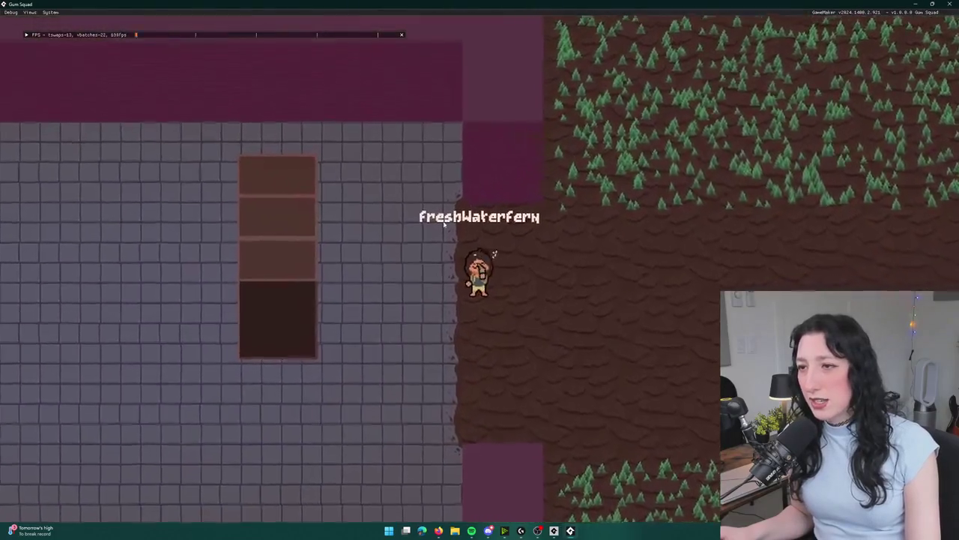
key(d)
key(Tab)
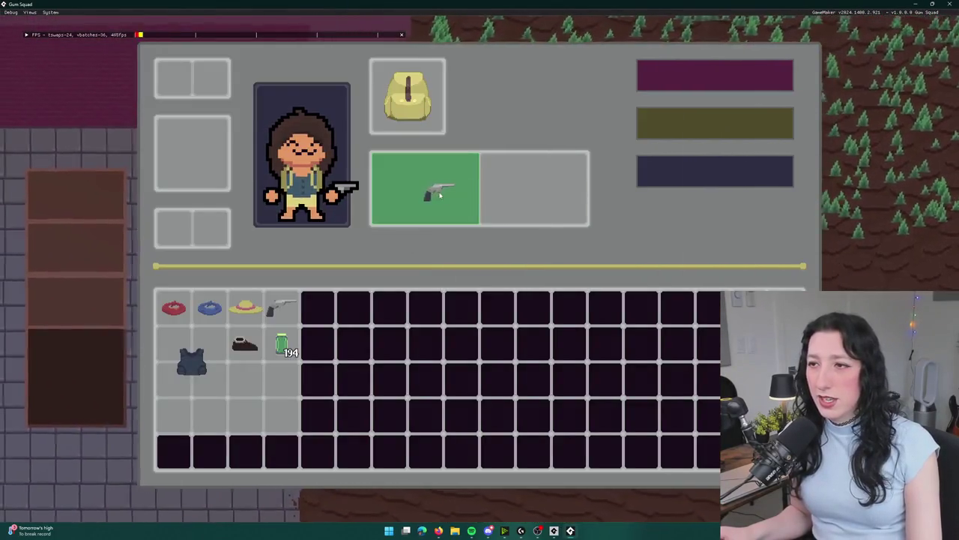
key(Tab)
Walk the character through the forest and onto the stone floor of the tiled room.
key(a)
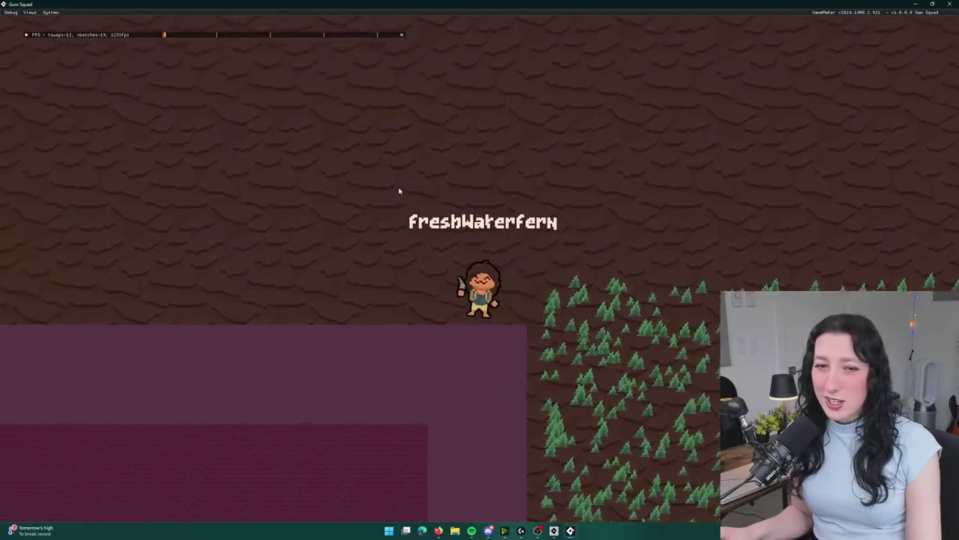
key(d)
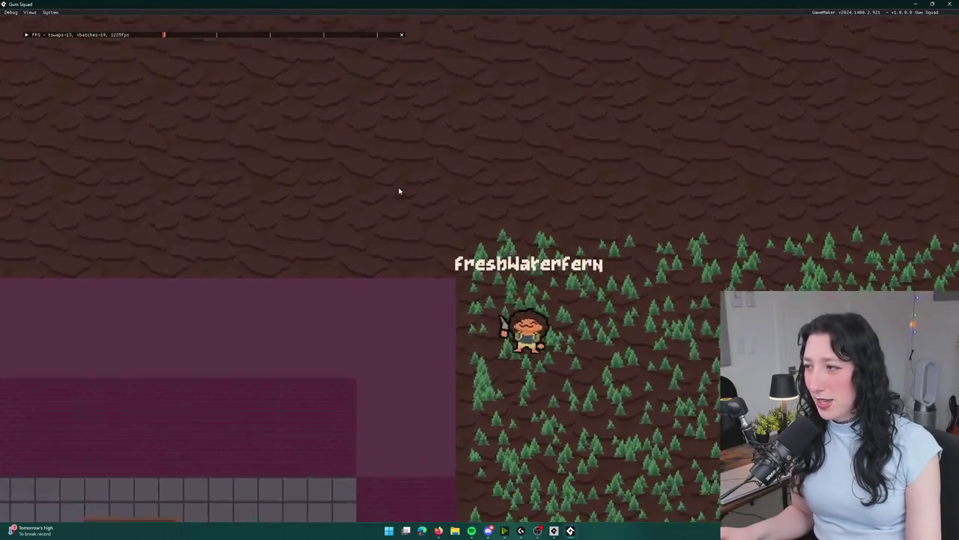
key(s)
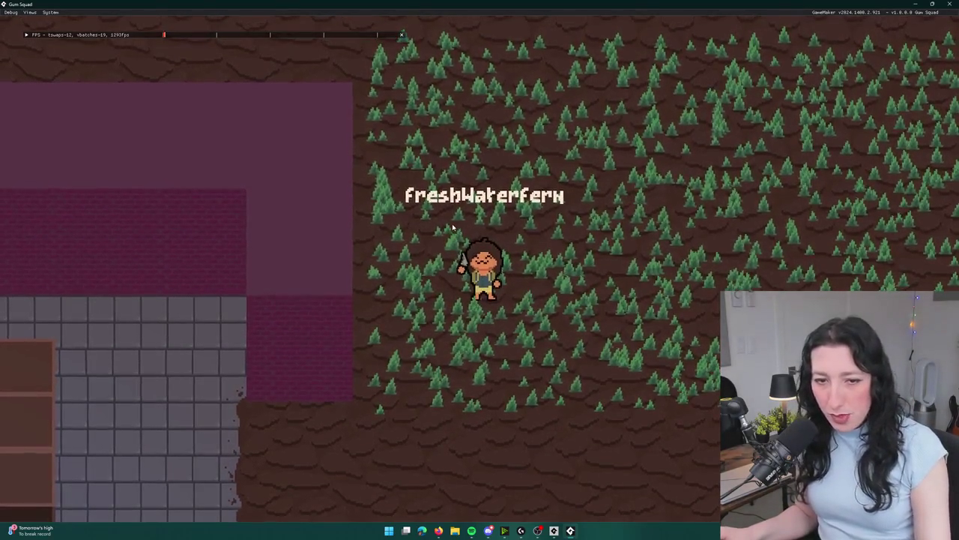
key(s)
key(a)
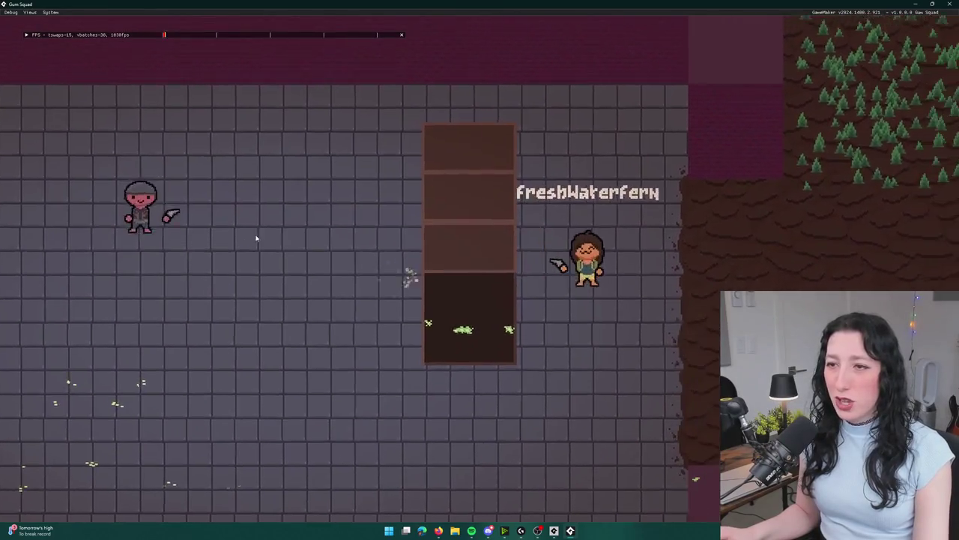
Walk the player over the door and down-left across the room past the NPC.
key(w)
key(d)
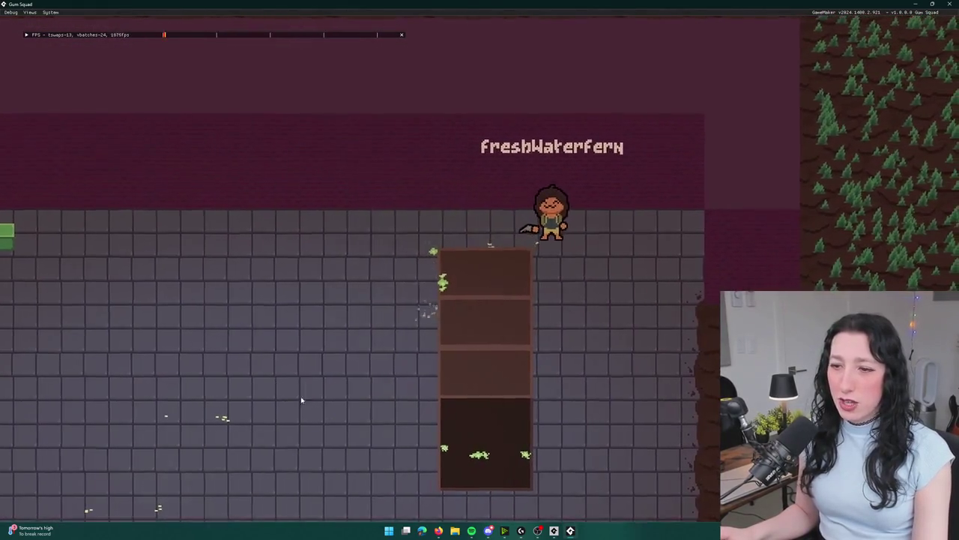
key(a)
key(s)
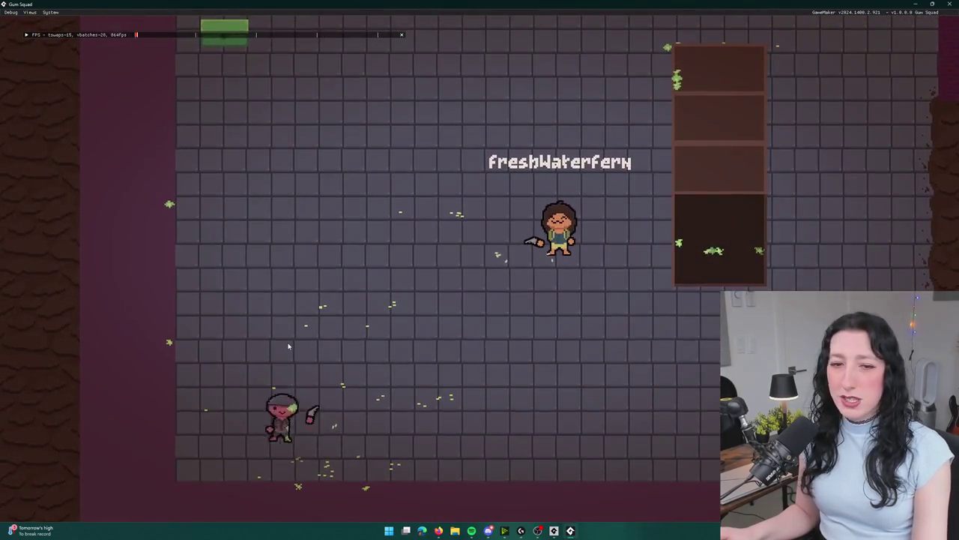
key(s)
key(a)
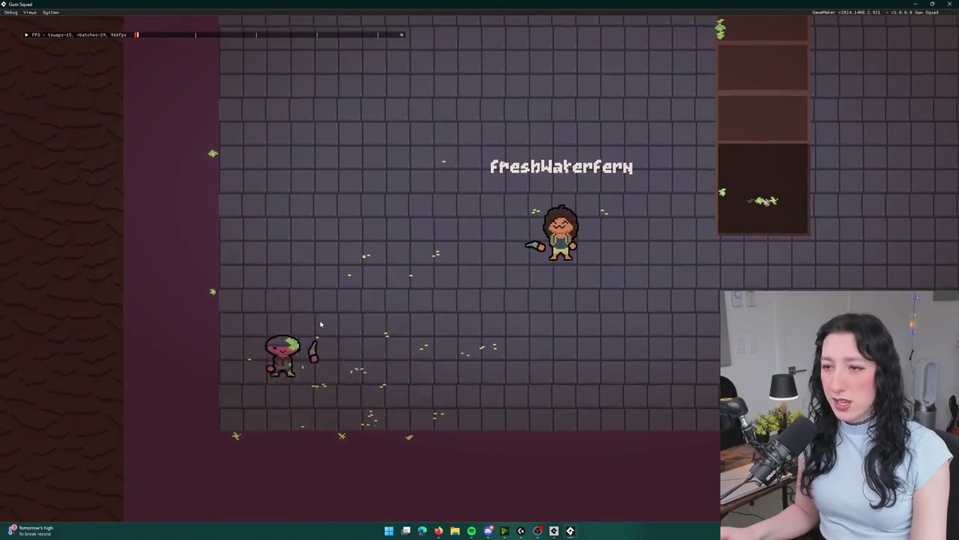
key(s)
key(a)
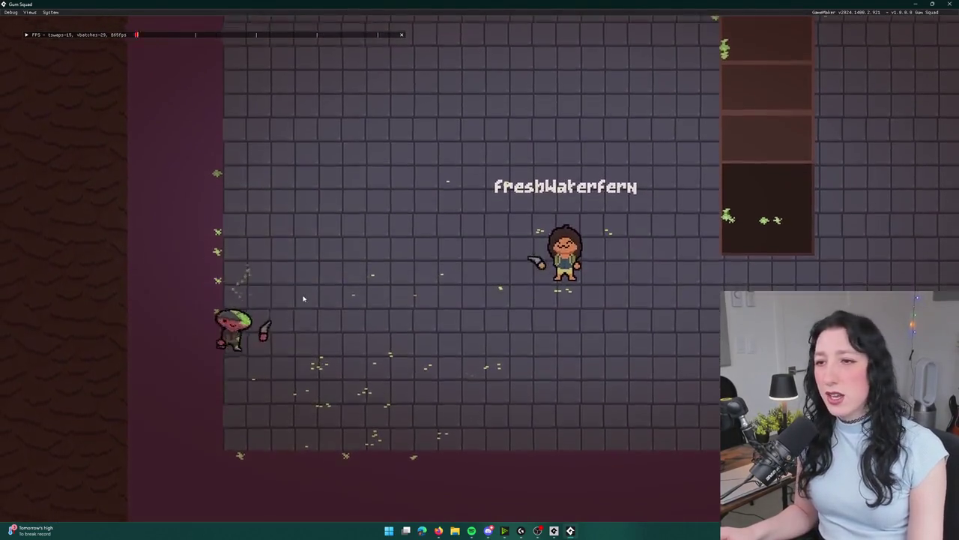
key(s)
key(a)
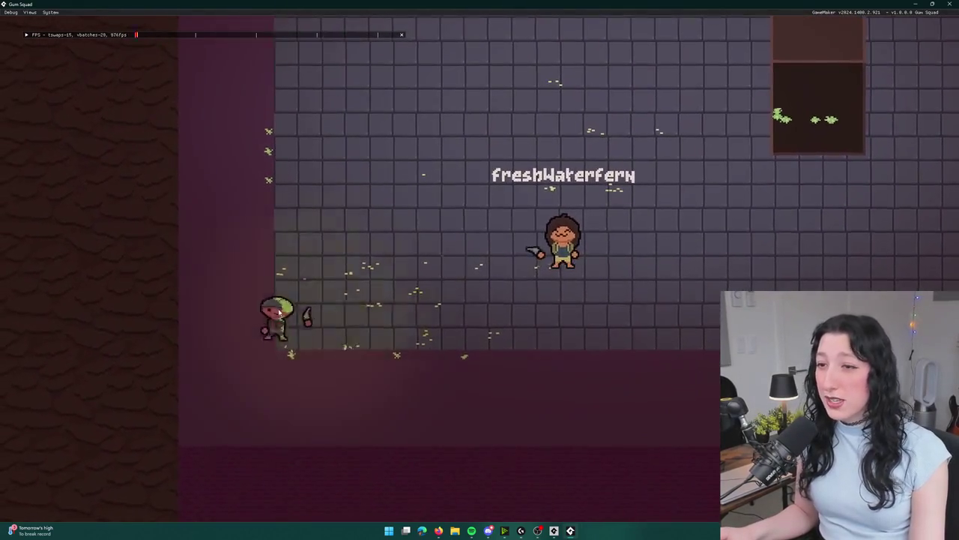
key(w)
key(d)
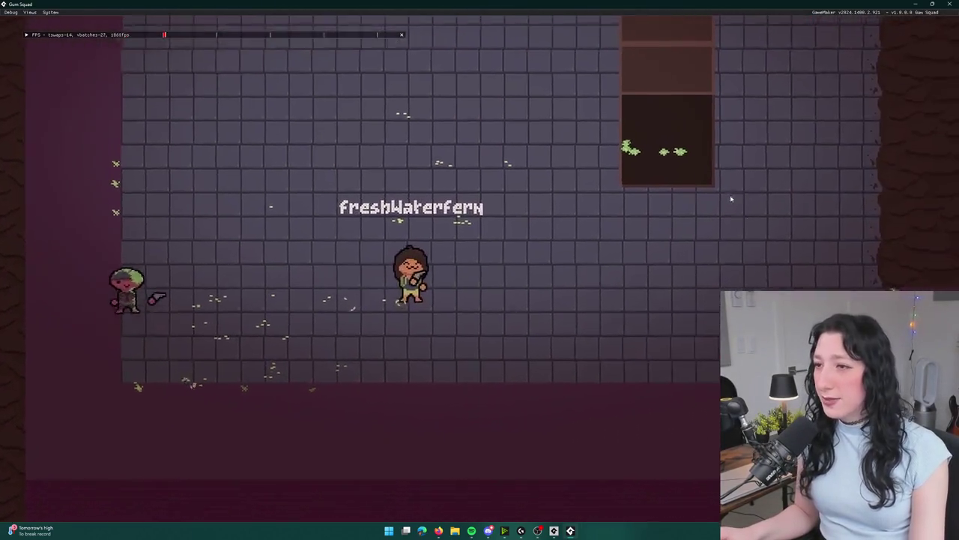
Circle the NPC to watch its hand item, then walk down through the room.
key(s)
key(a)
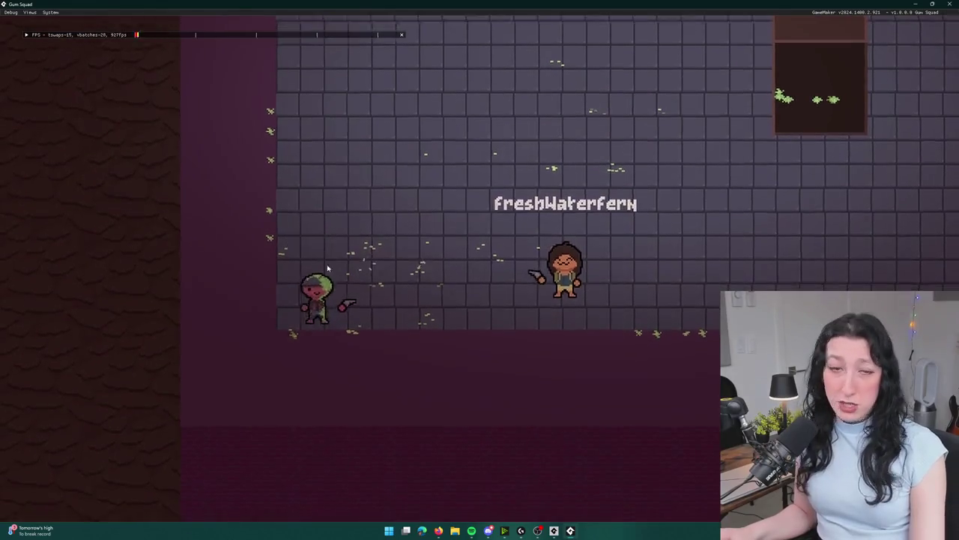
key(w)
key(d)
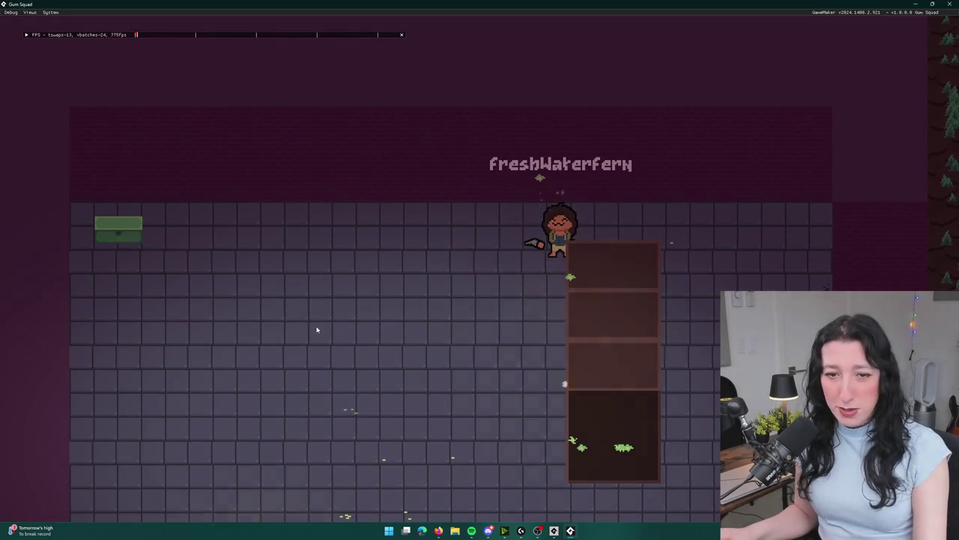
key(a)
key(s)
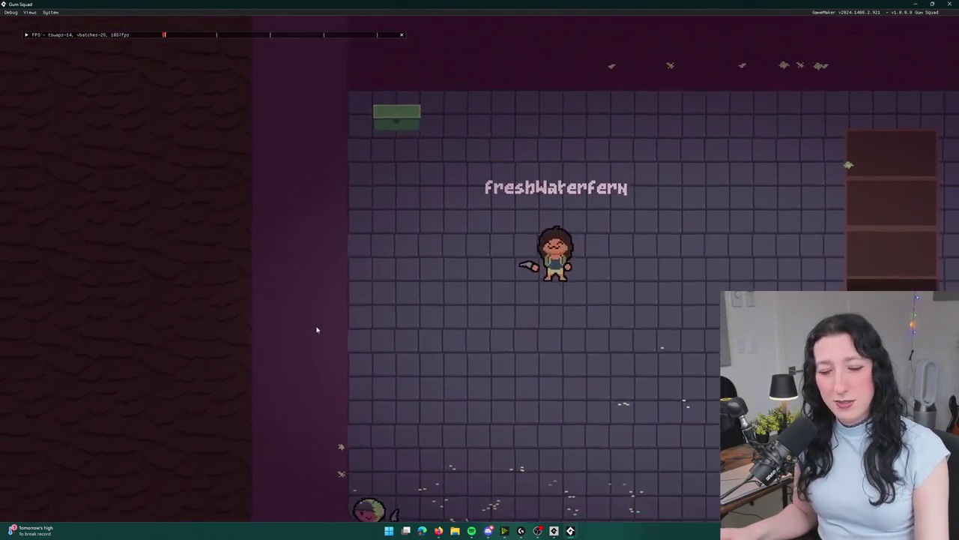
key(s)
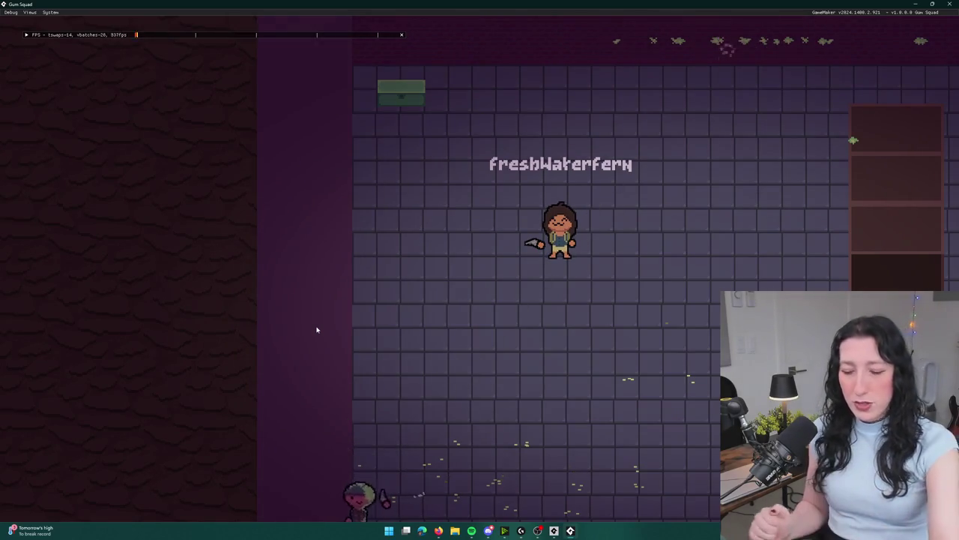
key(s)
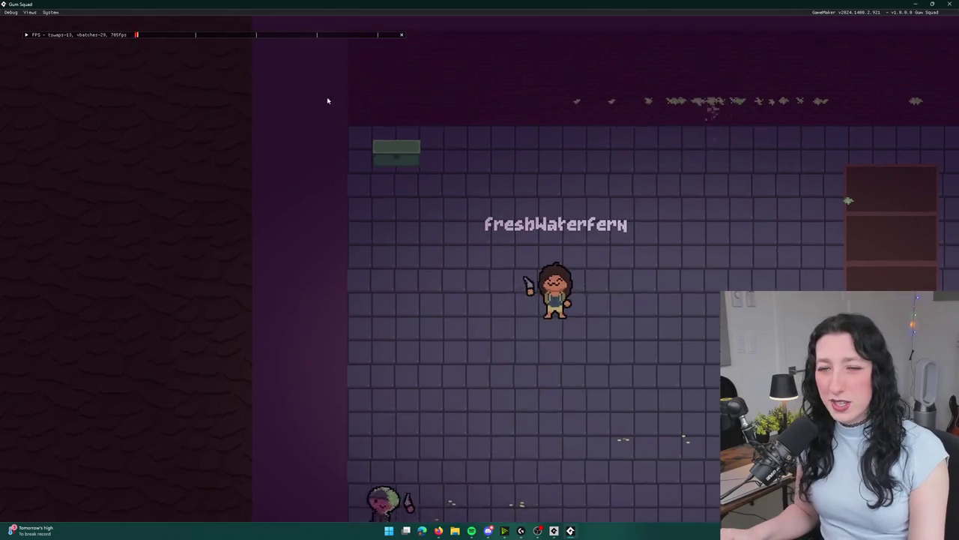
key(w)
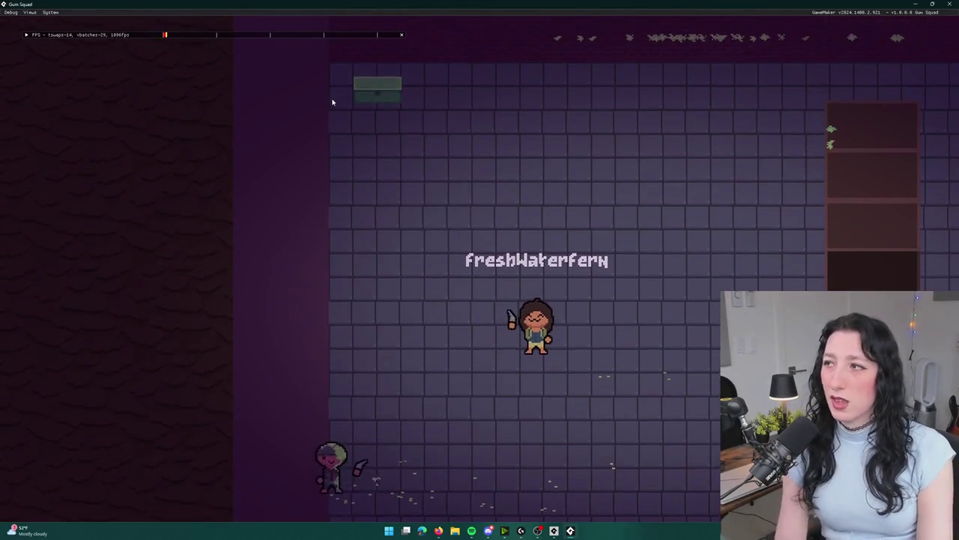
key(s)
key(d)
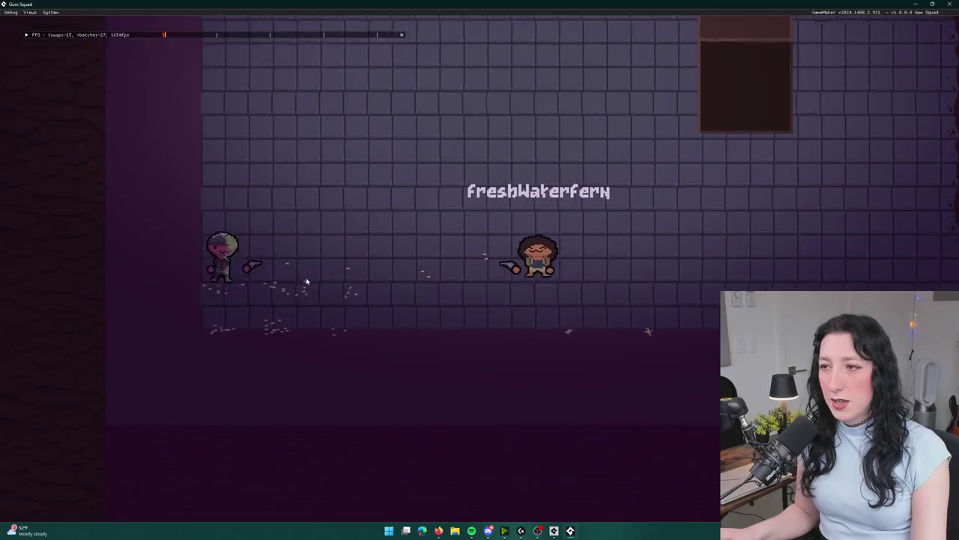
Attack the goblin, walk up through the dark forest, and return to the lit room facing up.
key(d)
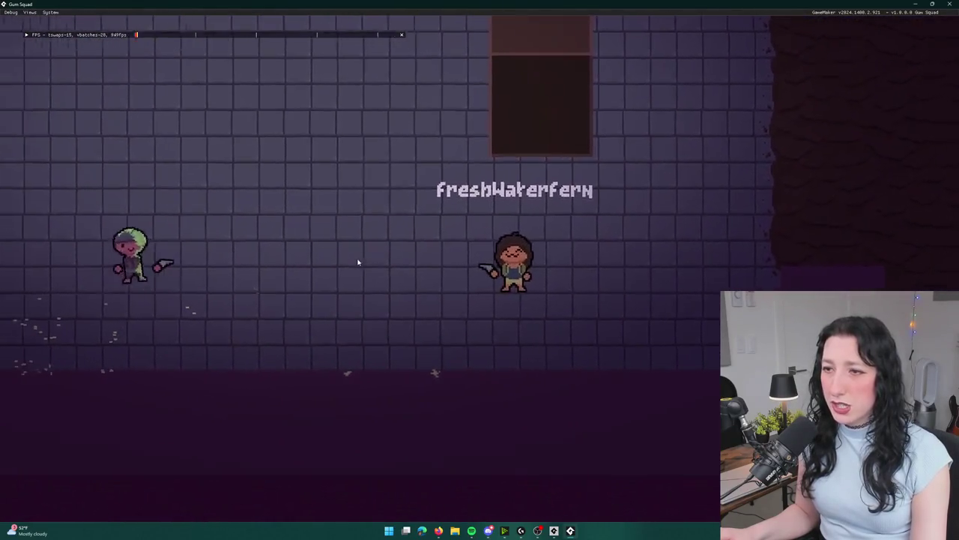
key(a)
key(w)
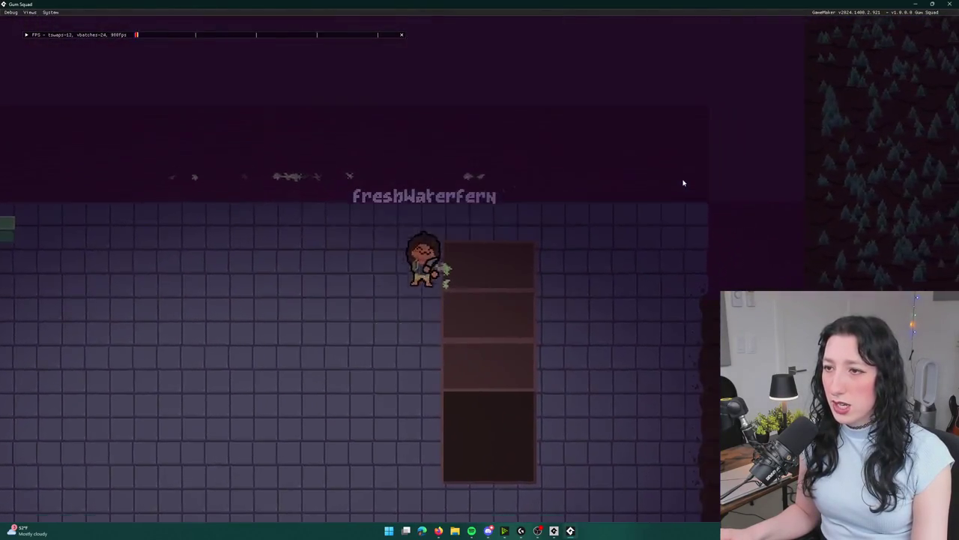
key(d)
key(w)
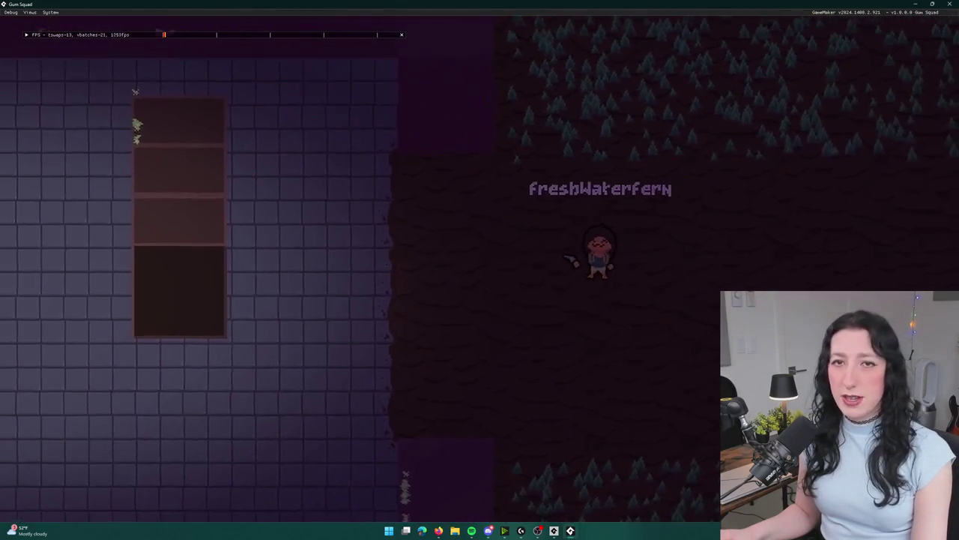
key(w)
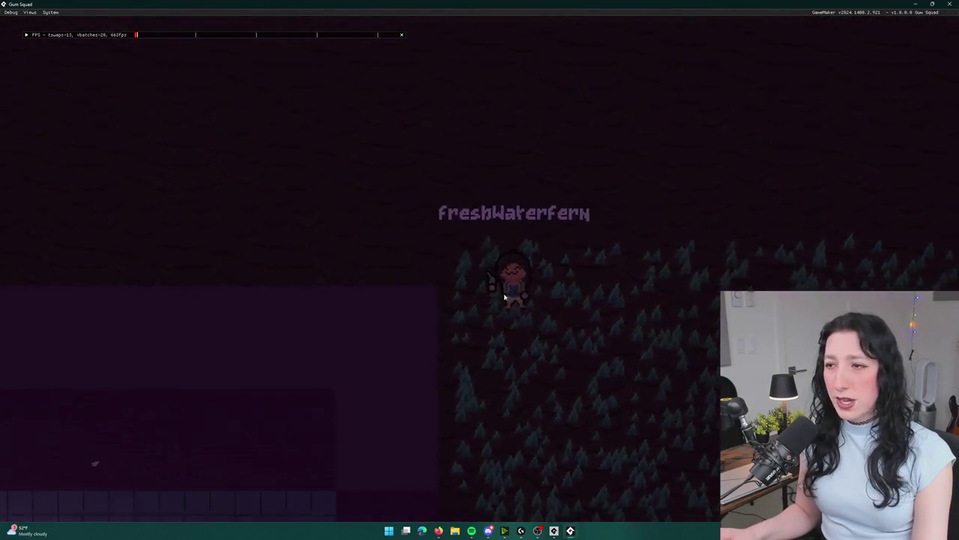
key(a)
key(s)
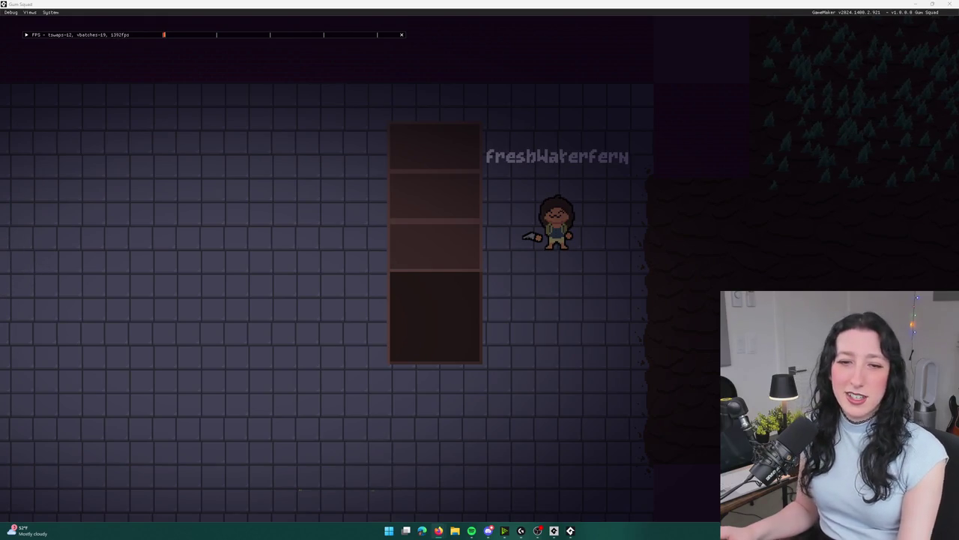
key(Up)
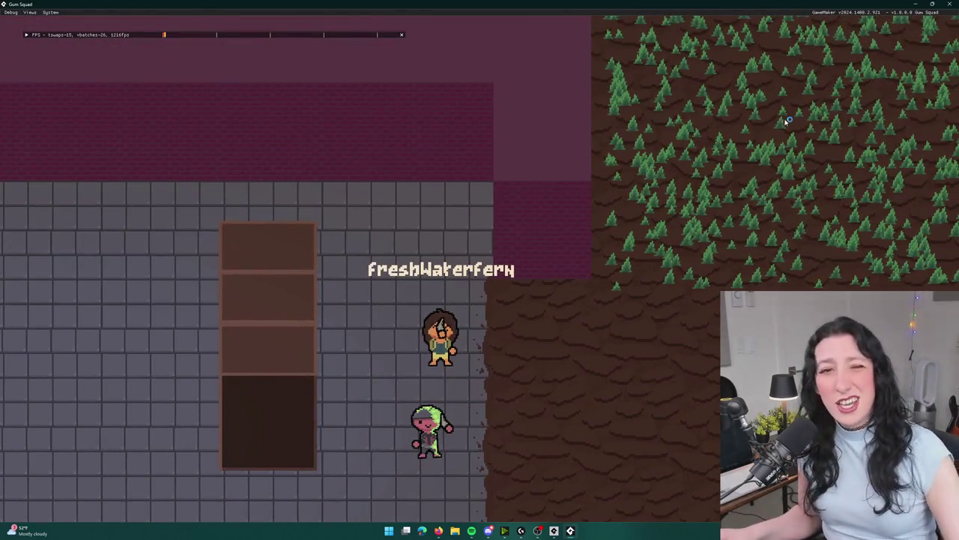
Close the Gum Squad game window with Alt+F4 to end the test run.
key(alt+F4)
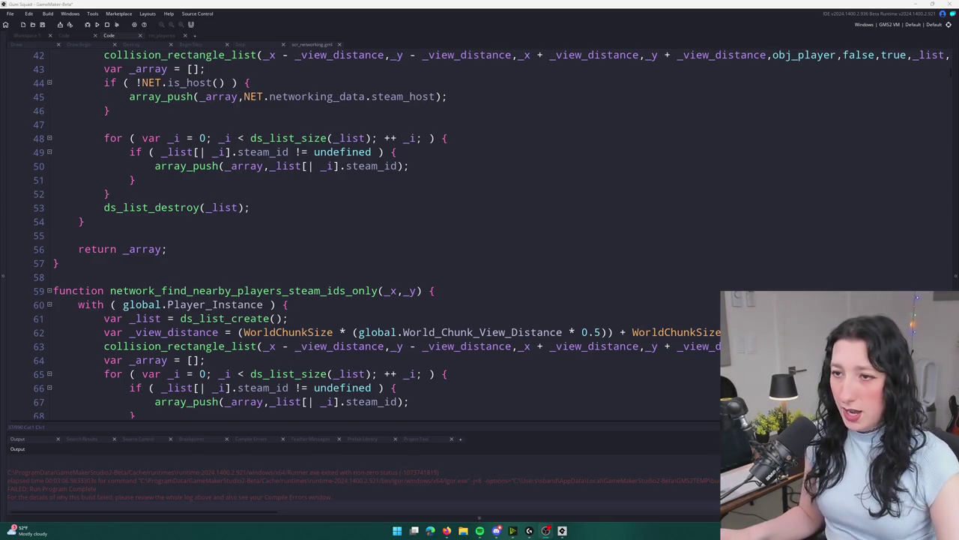
Scroll the script and close the extra object editor workspace.
scroll(325, 272, up, 5)
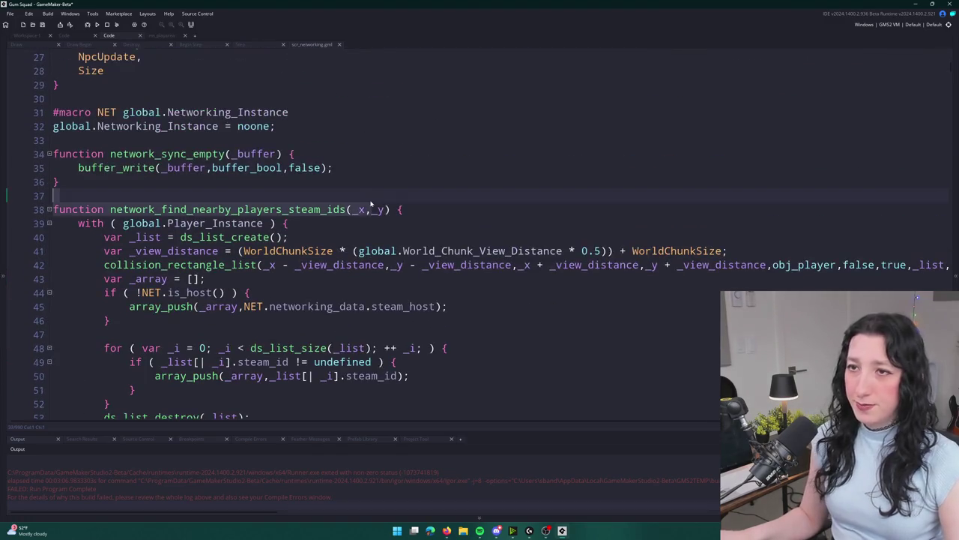
scroll(325, 276, down, 20)
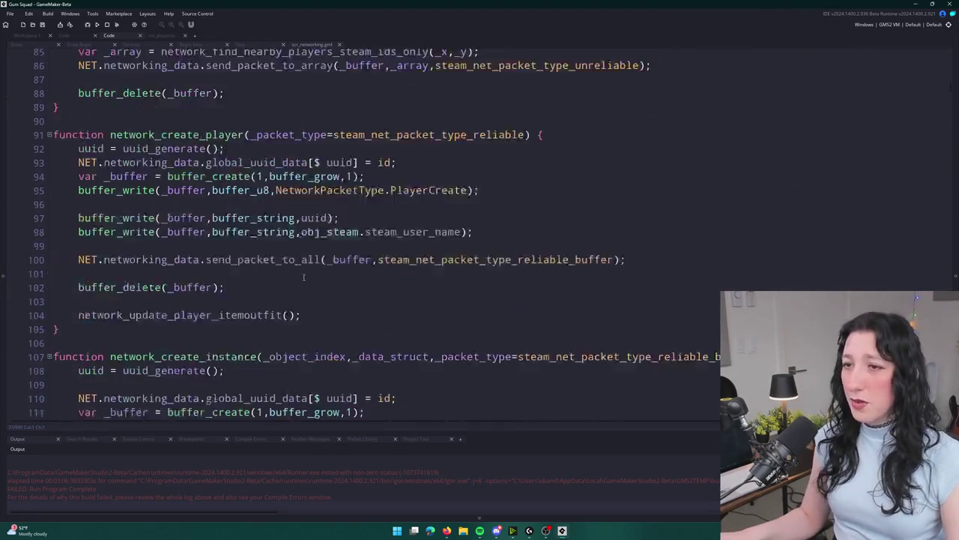
scroll(375, 225, down, 4)
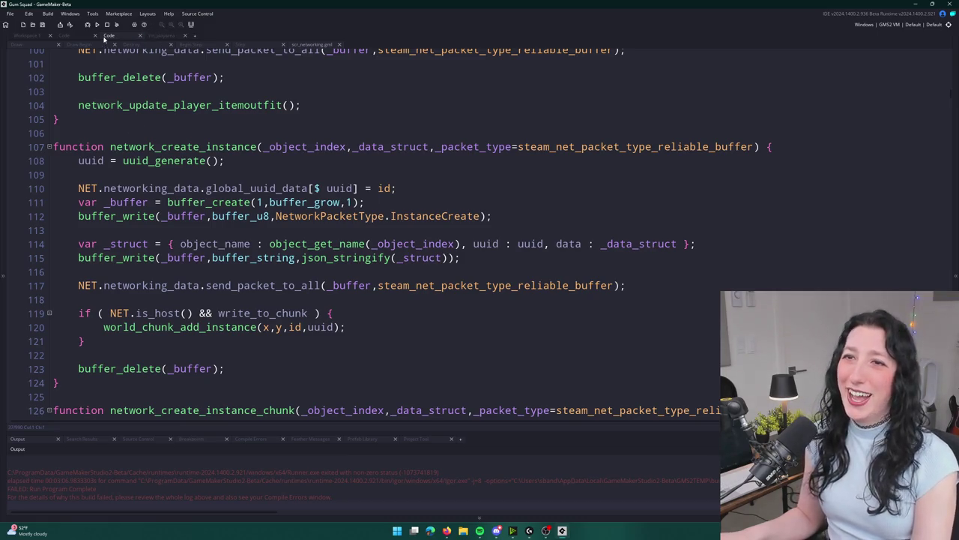
click(73, 38)
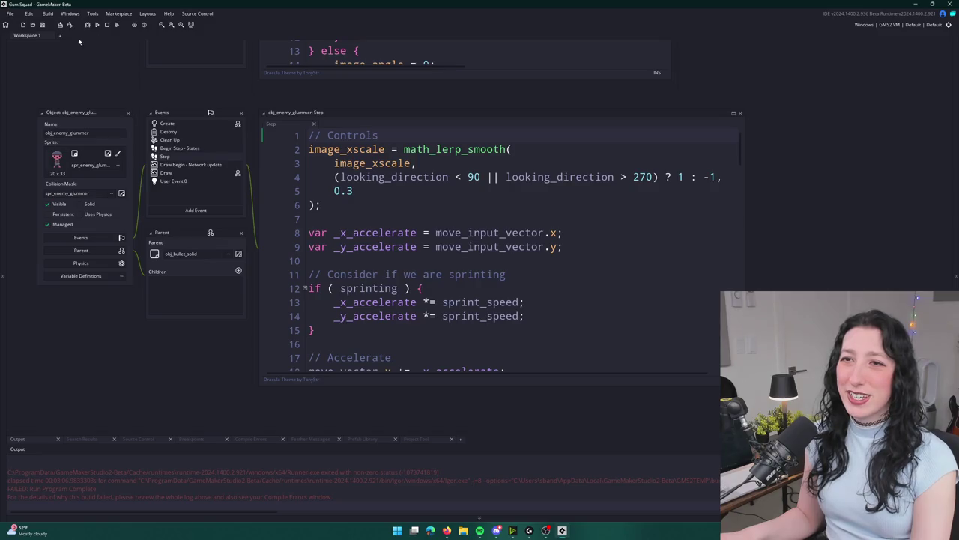
click(95, 36)
Find obj_enemy_glummer and jump from its Draw Begin event to network_update_npc, maximized.
key(ctrl+t)
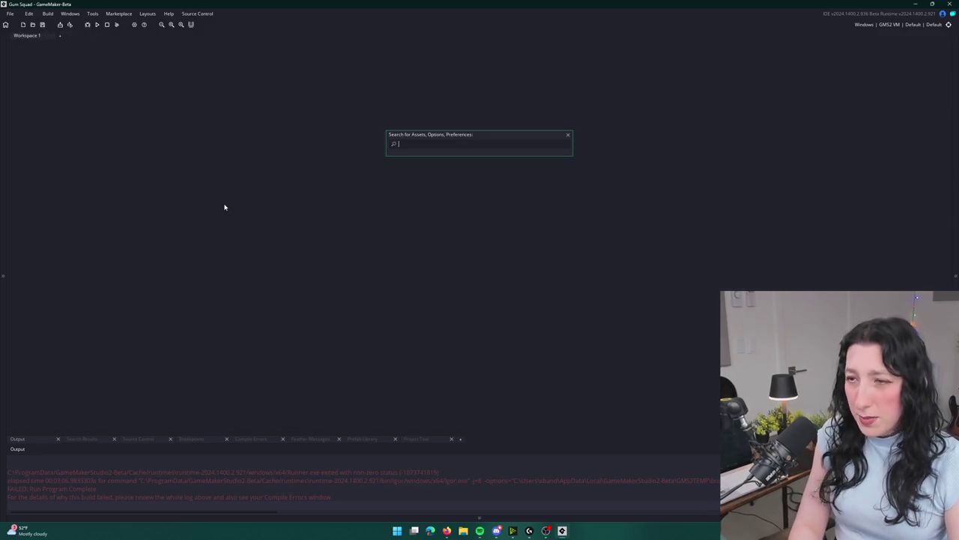
text(gummy)
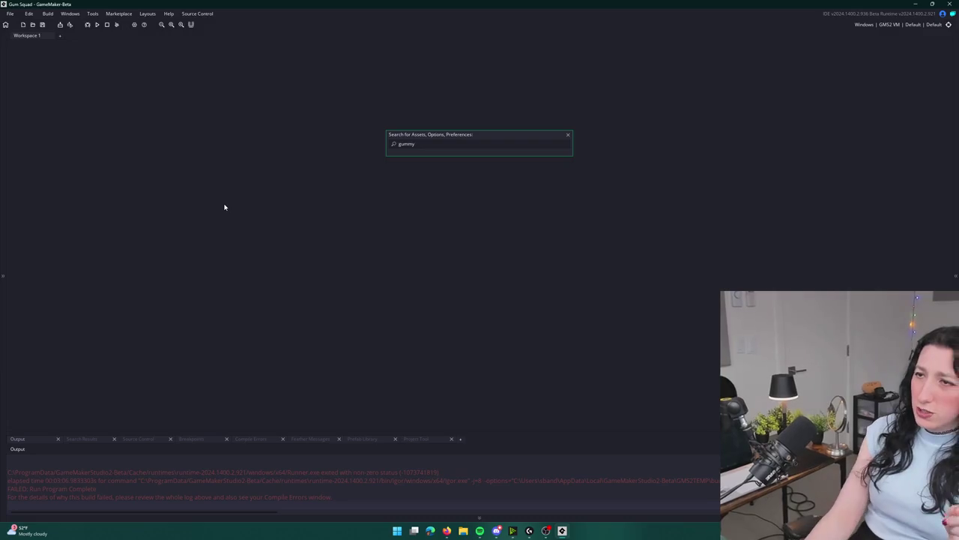
key(ctrl+a)
text(obj_)
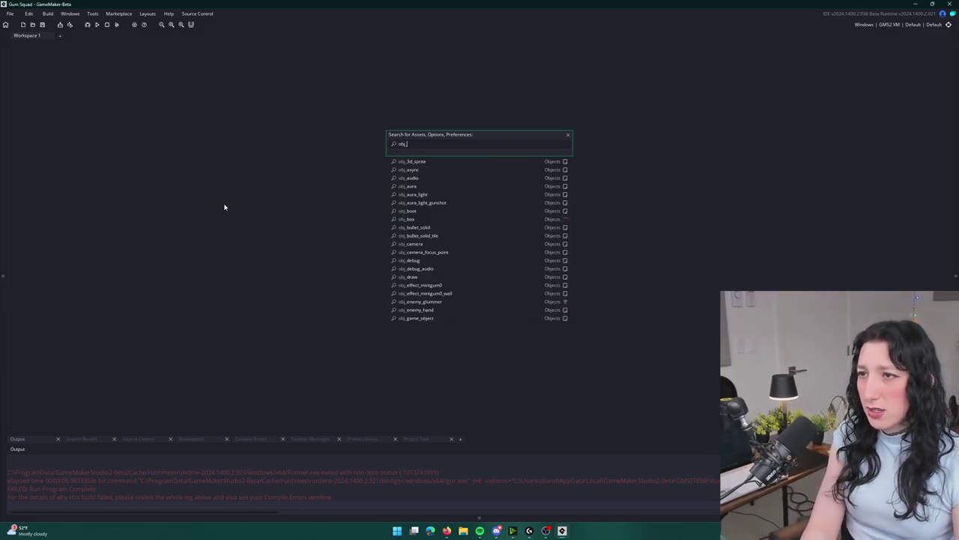
text(enemy_glu)
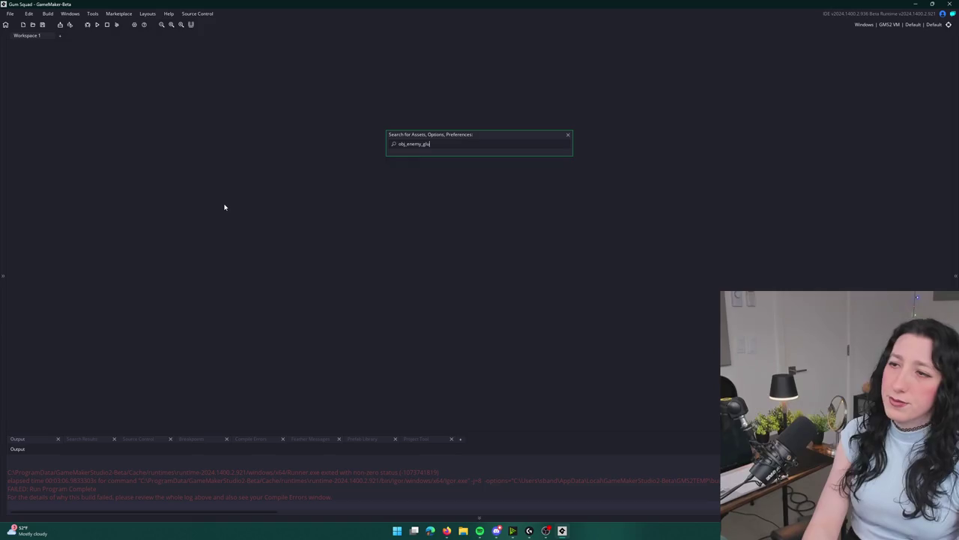
key(Return)
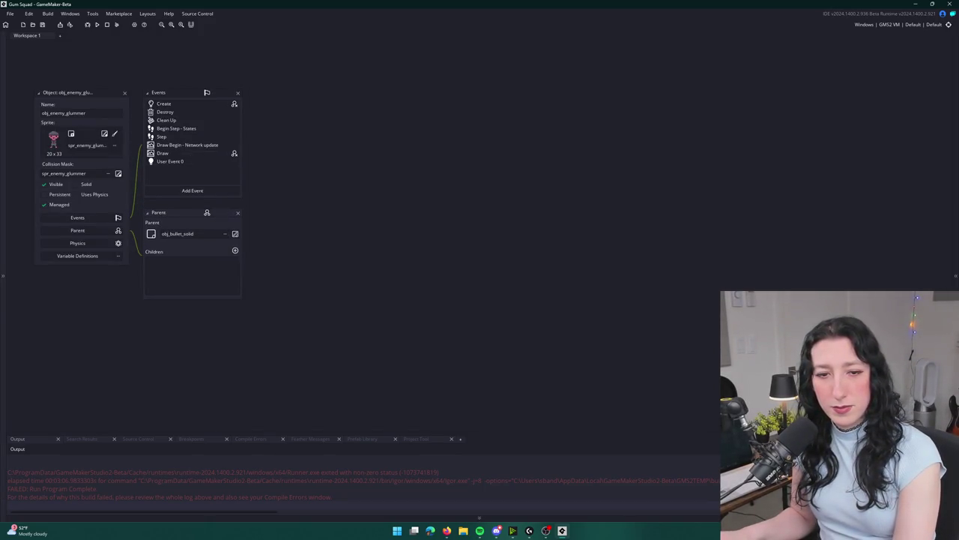
double_click(206, 146)
middle_click(431, 185)
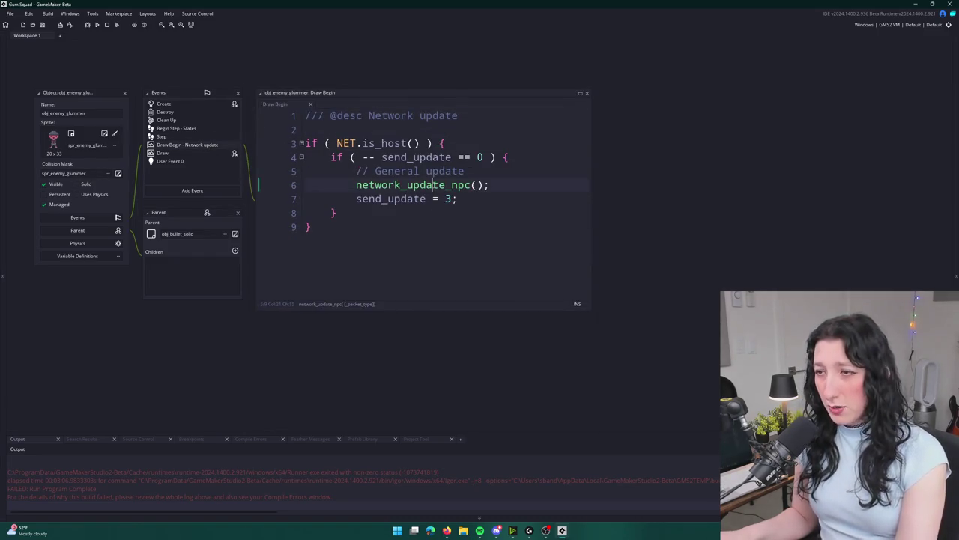
double_click(581, 63)
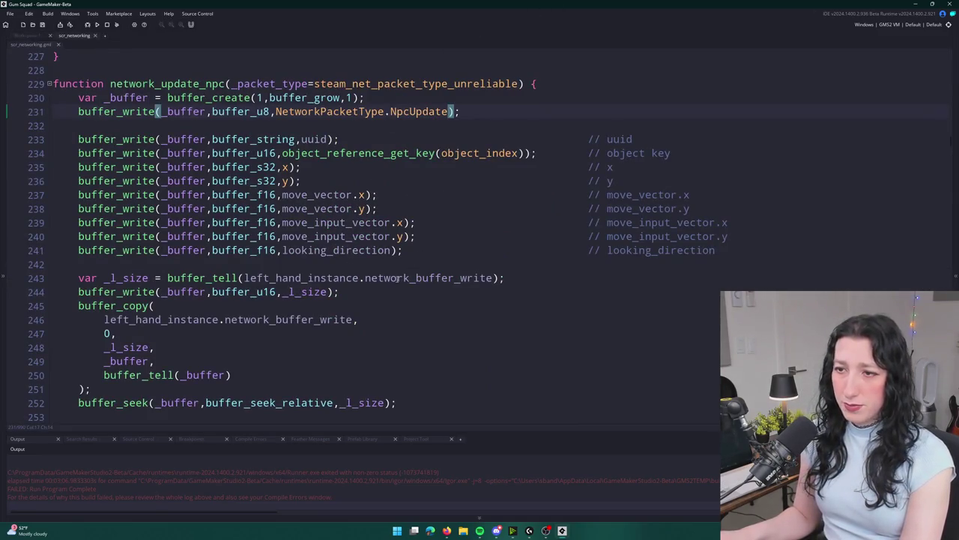
click(404, 277)
scroll(405, 278, down, 2)
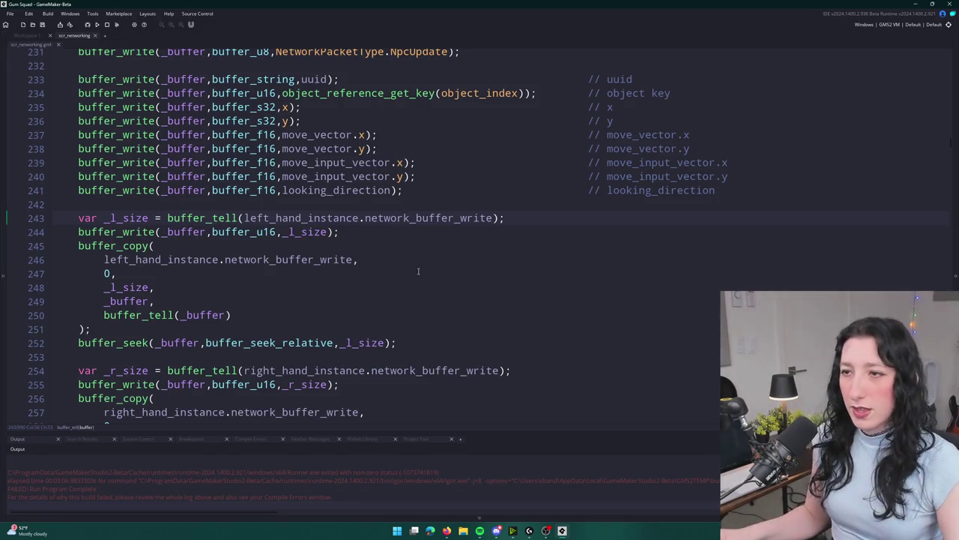
Add a buffer_u16 write of left_hand_instance.item_id commented 'left hand item id'.
click(765, 190)
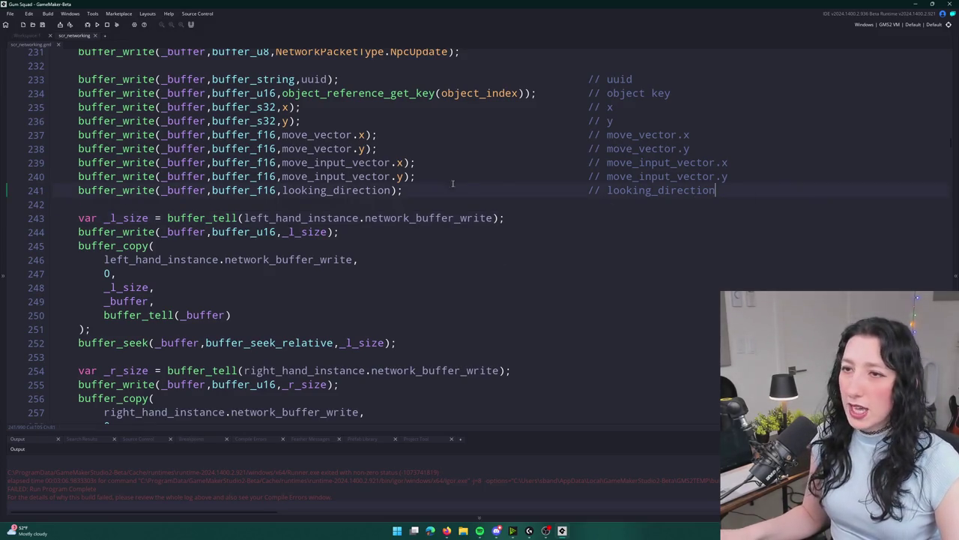
key(ctrl+d)
click(360, 232)
double_click(355, 204)
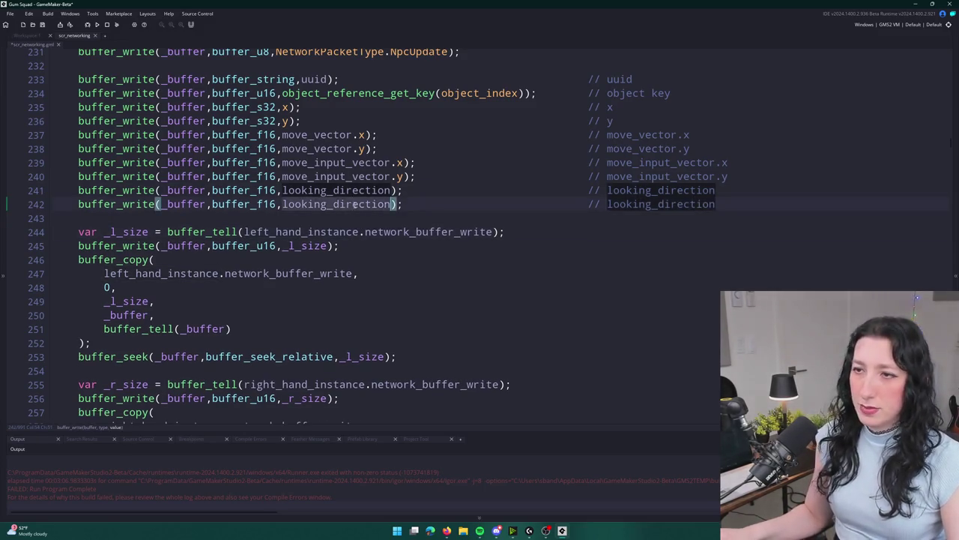
text(left_hand_instance)
text(.item_id)
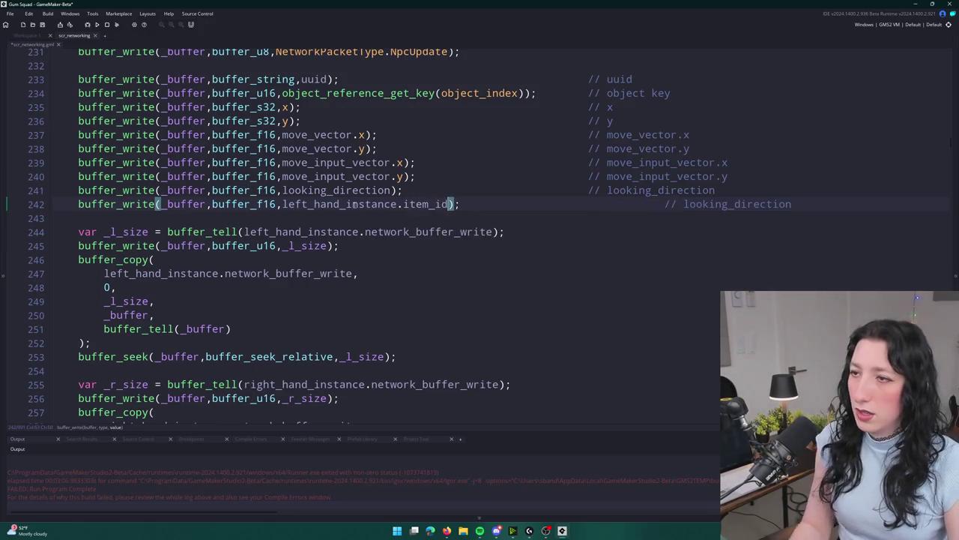
click(589, 203)
key(Delete)
key(Delete)
key(Delete)
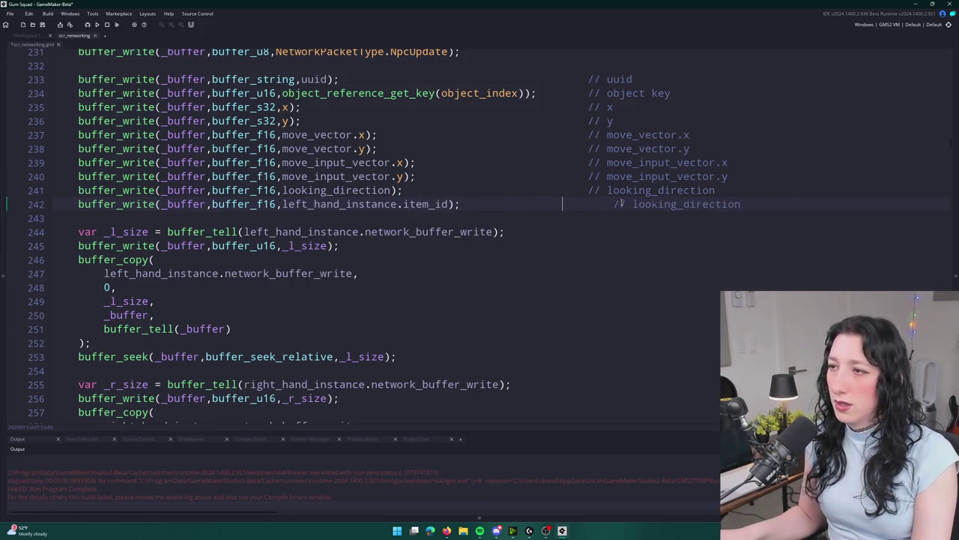
drag(607, 204, 708, 205)
text(n)
key(BackSpace)
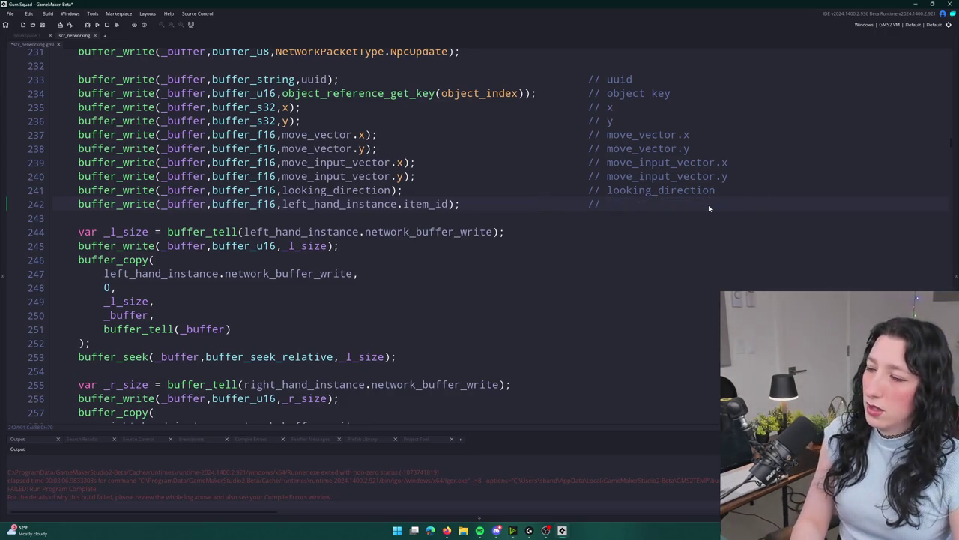
text(left hand item id)
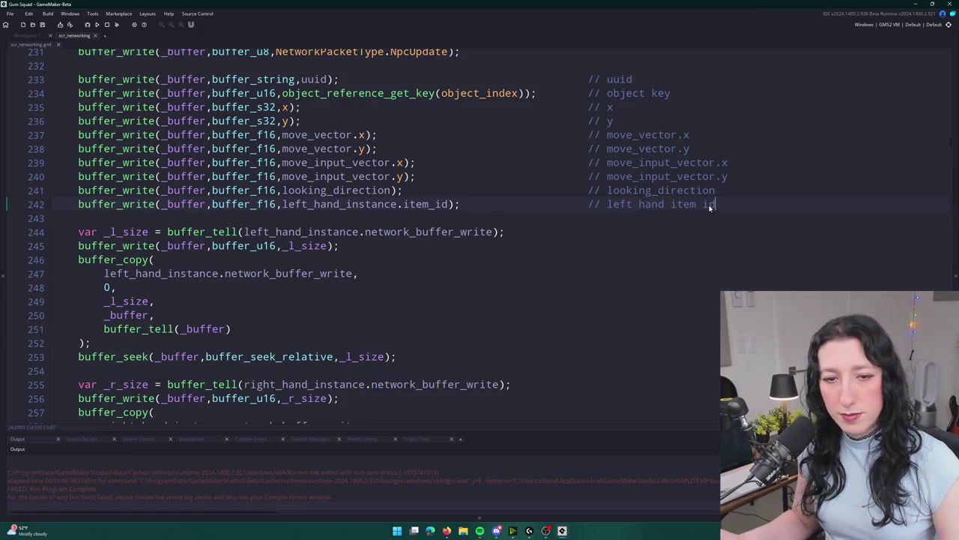
click(277, 204)
key(BackSpace)
key(BackSpace)
key(BackSpace)
text(u)
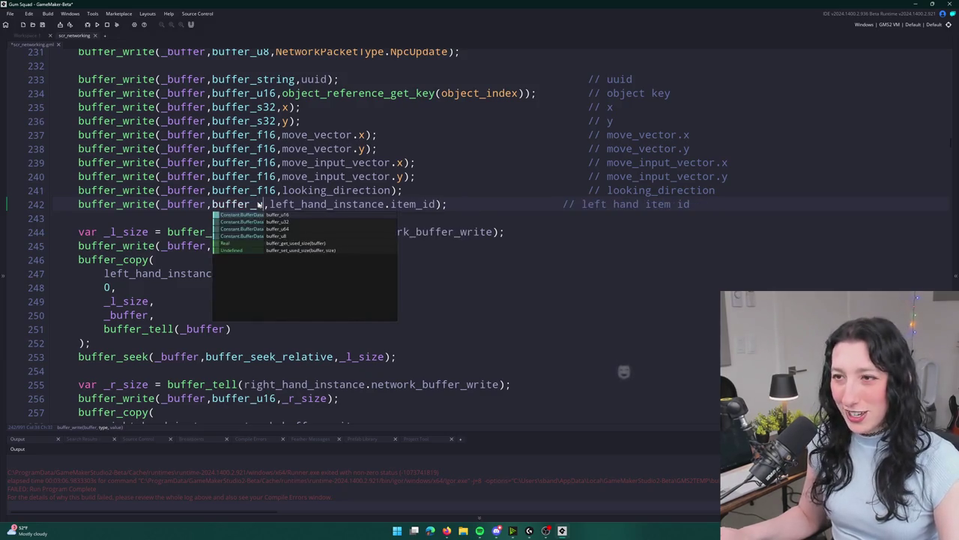
text(16)
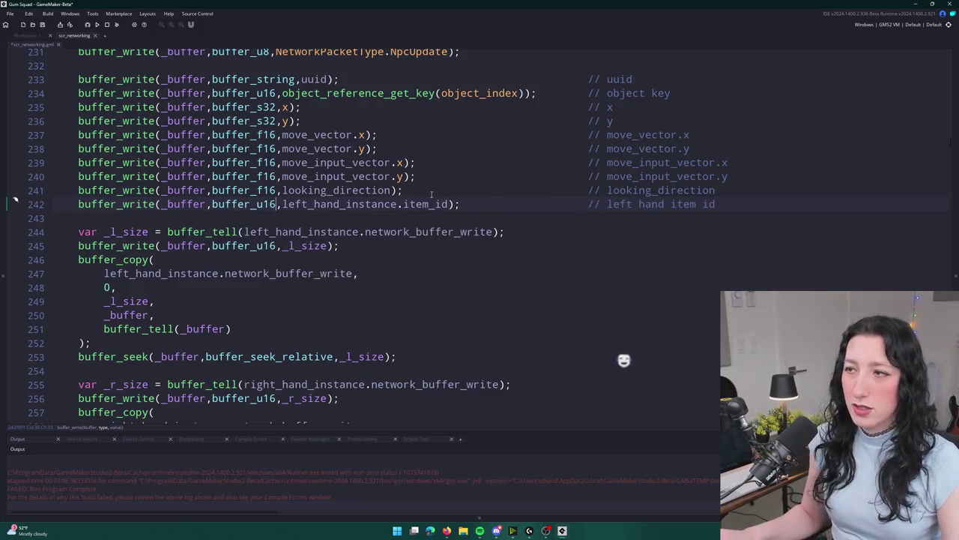
Duplicate it as a right_hand_instance.item_id write commented 'right hand item id'.
key(ctrl+d)
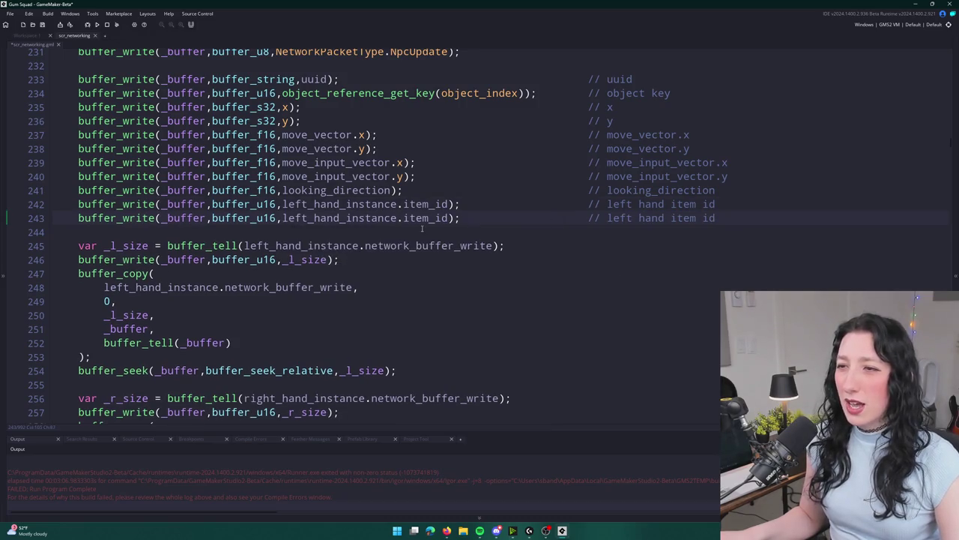
click(283, 218)
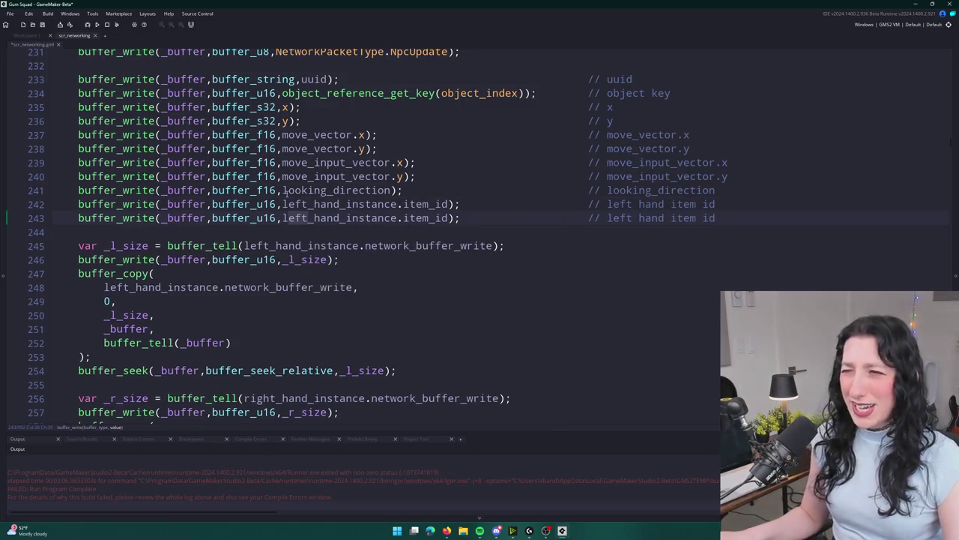
key(Delete)
key(Delete)
key(Delete)
text(right)
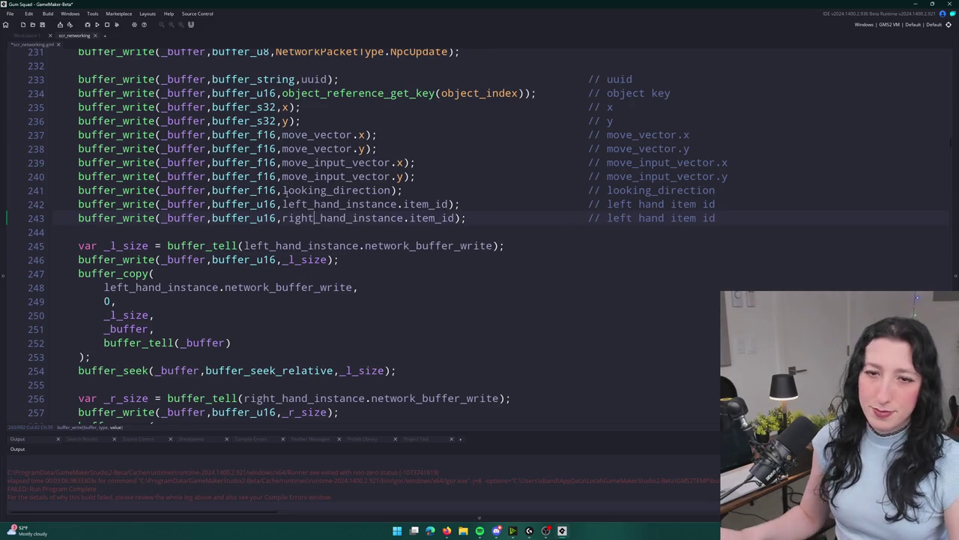
double_click(618, 218)
text(righ)
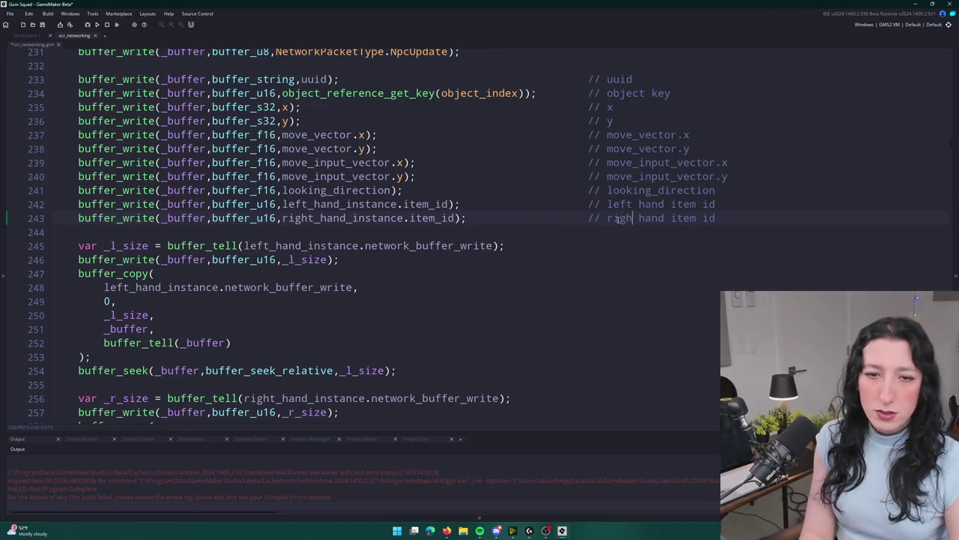
text(t)
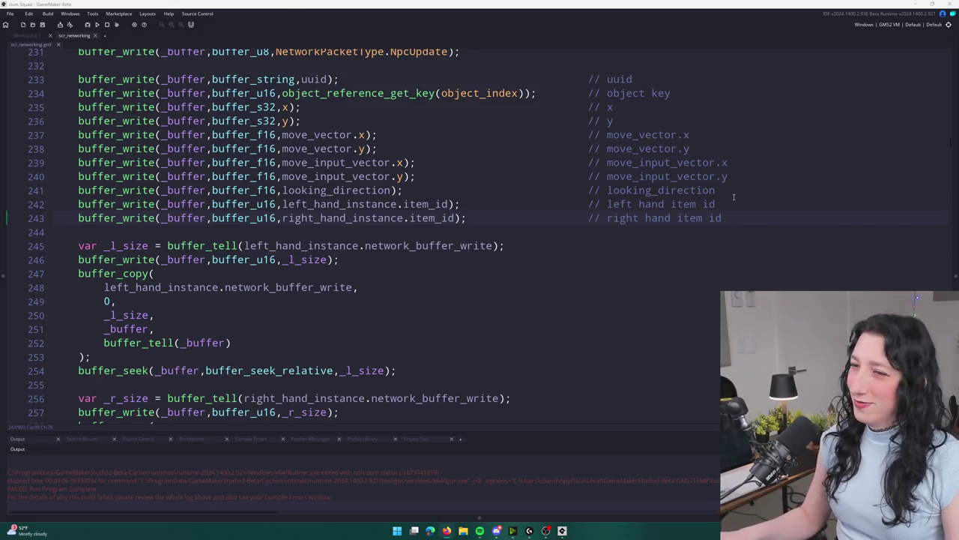
scroll(604, 231, up, 3)
Copy left_hand_instance.item_id and search NpcUpdate to reach the reader at line 742.
click(366, 129)
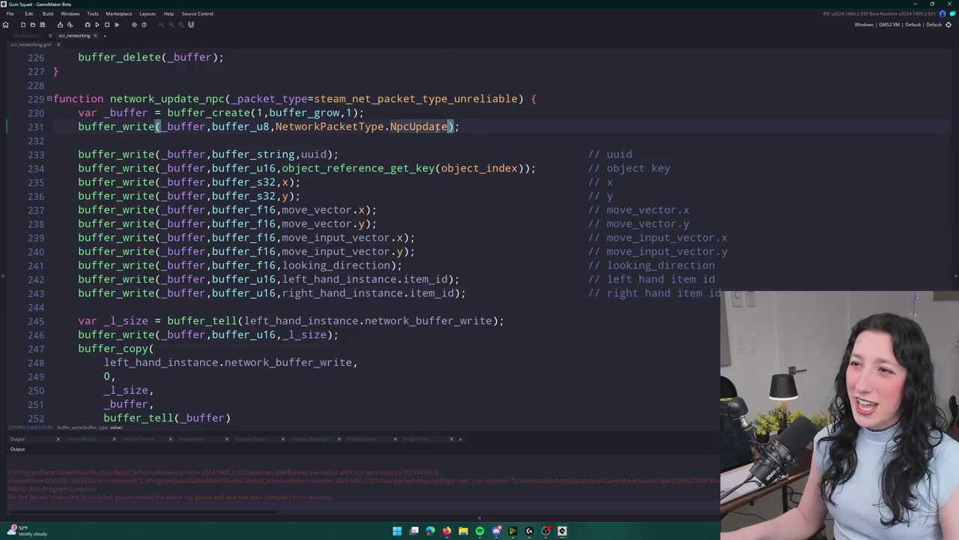
double_click(419, 126)
key(ctrl+f)
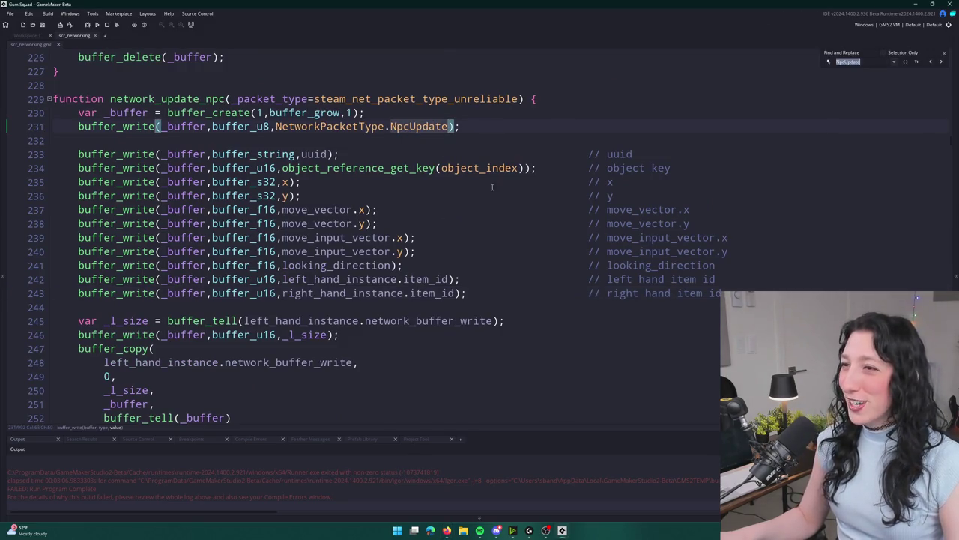
drag(448, 278, 284, 279)
key(ctrl+c)
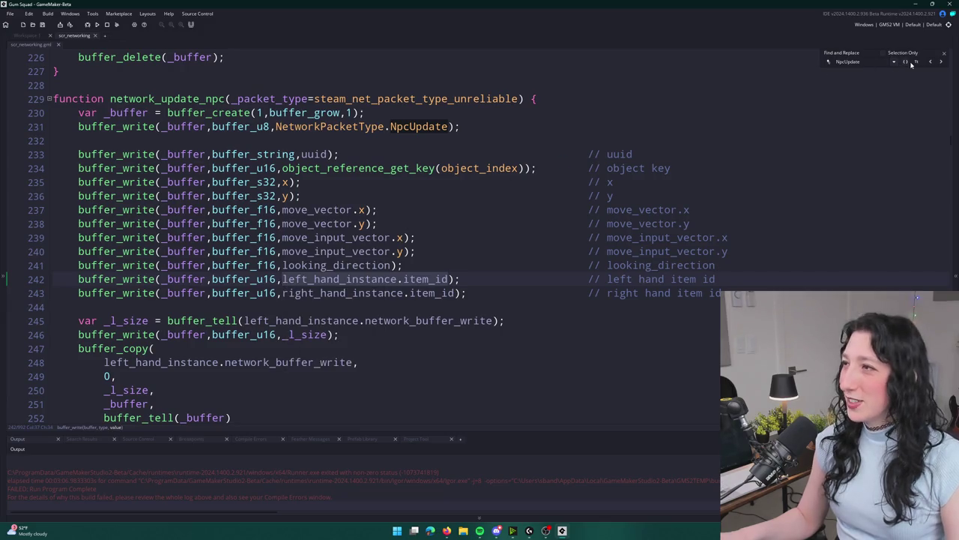
click(929, 63)
click(929, 63)
click(929, 63)
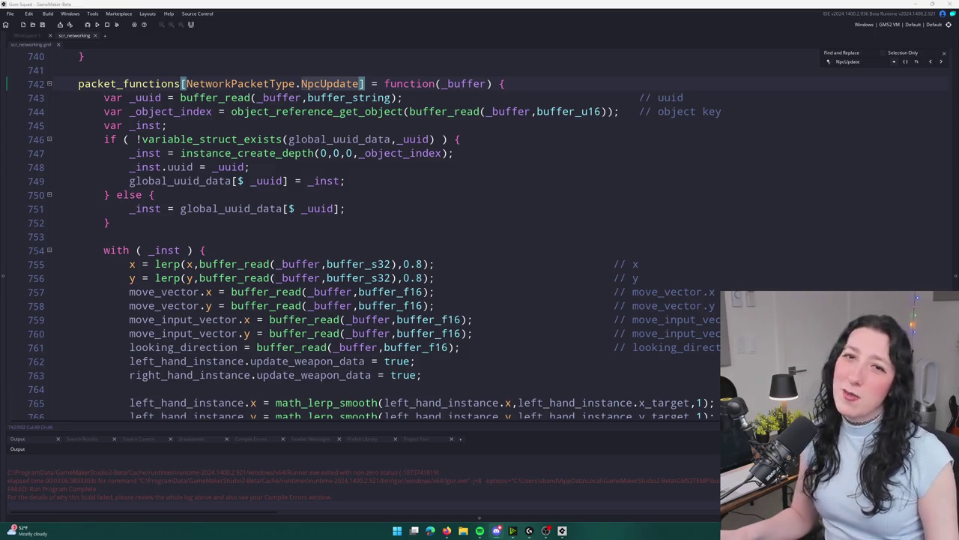
Move to the looking_direction read line in the NpcUpdate reader.
click(687, 217)
scroll(687, 218, down, 4)
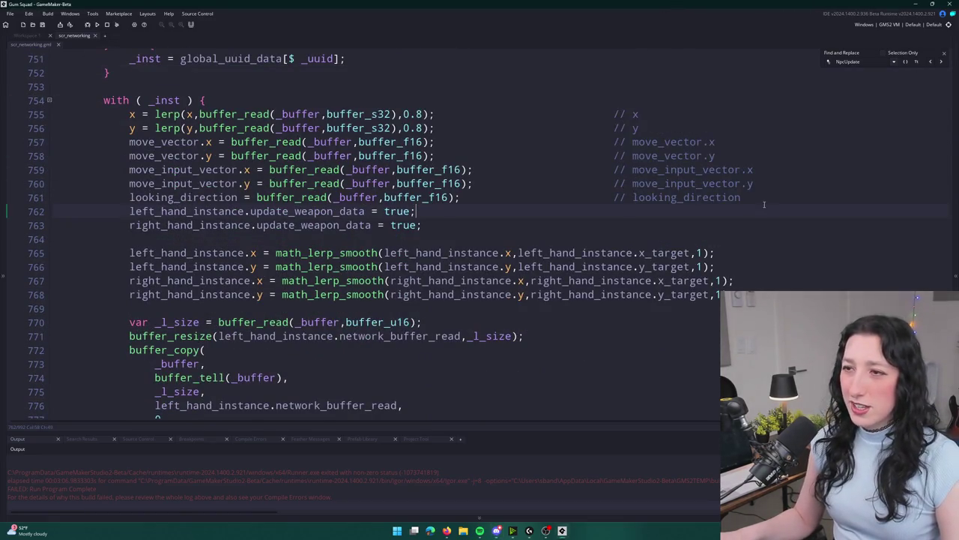
key(Down)
click(764, 200)
Duplicate the looking_direction read as a left_hand_instance.item_id read commented 'left hand item id'.
key(ctrl+d)
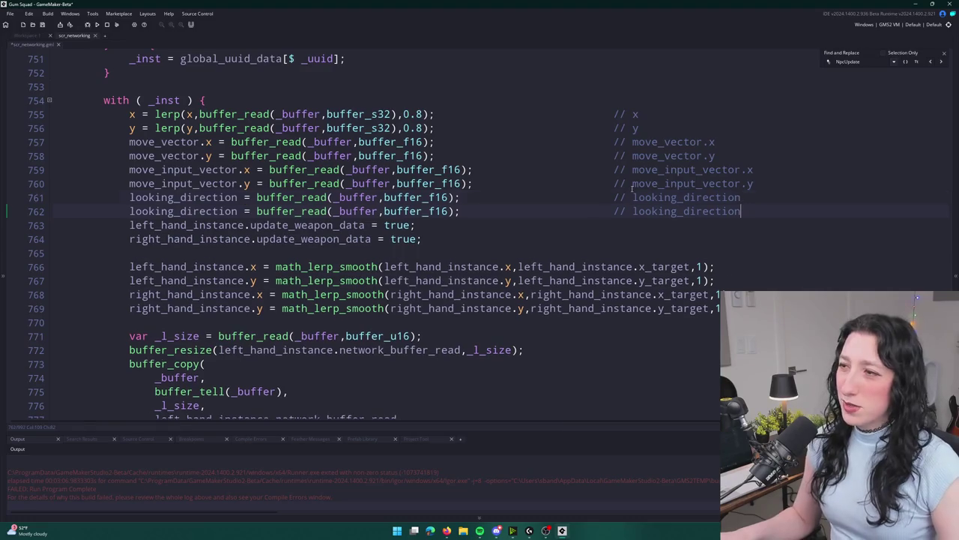
double_click(653, 210)
text(left_hand_instance.item_id)
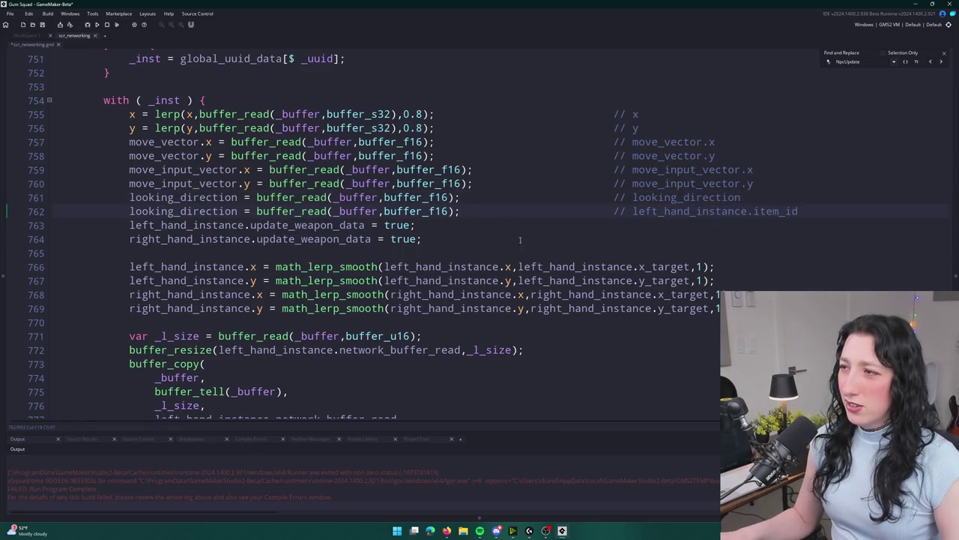
key(ctrl+z)
key(BackSpace)
text(left hand)
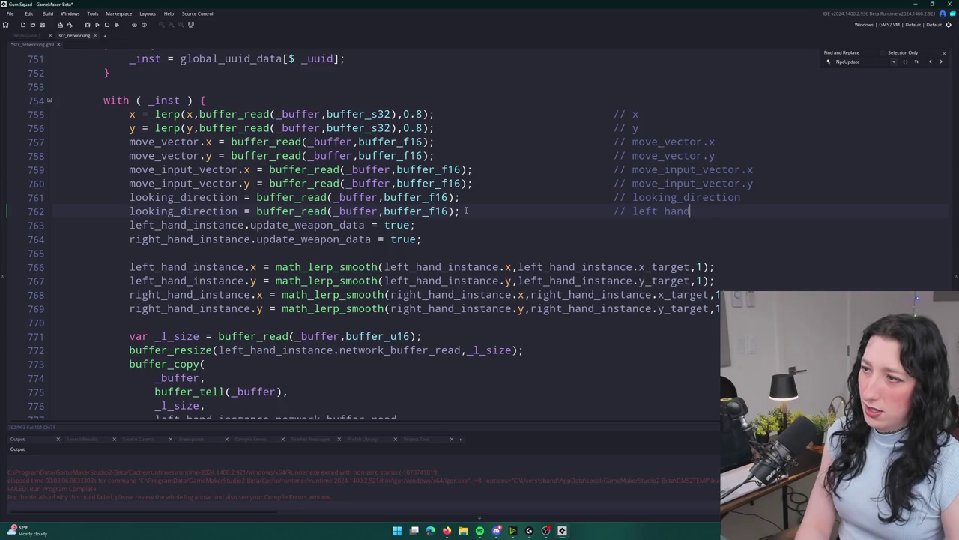
text( item id)
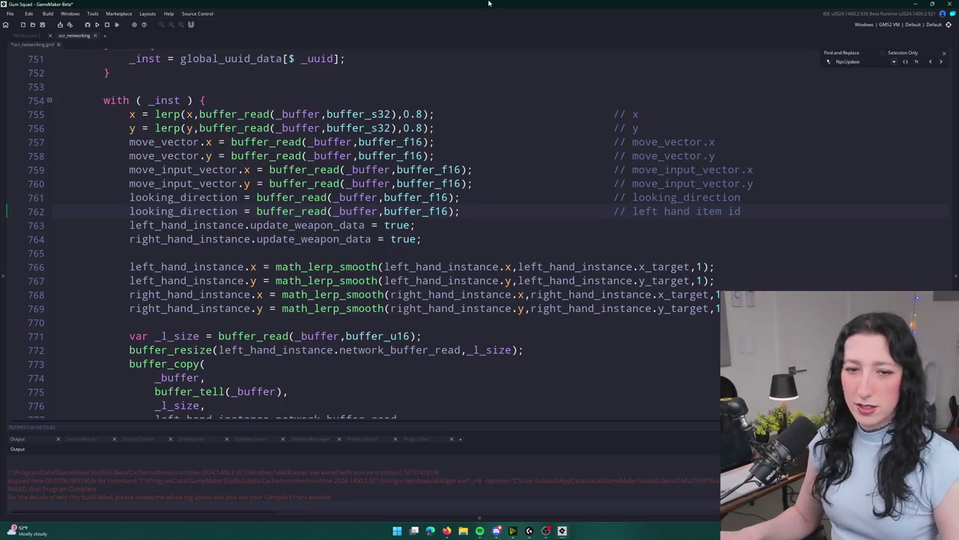
double_click(220, 211)
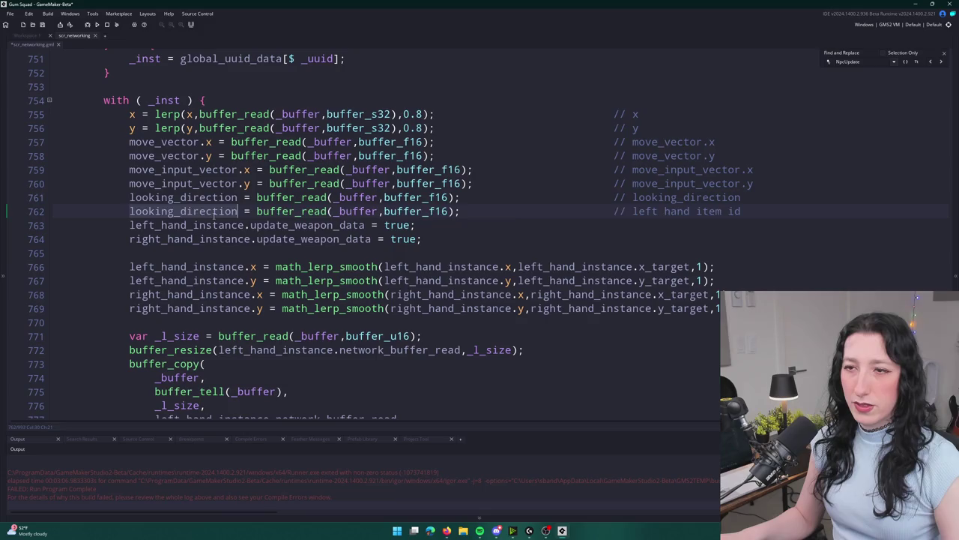
key(ctrl+v)
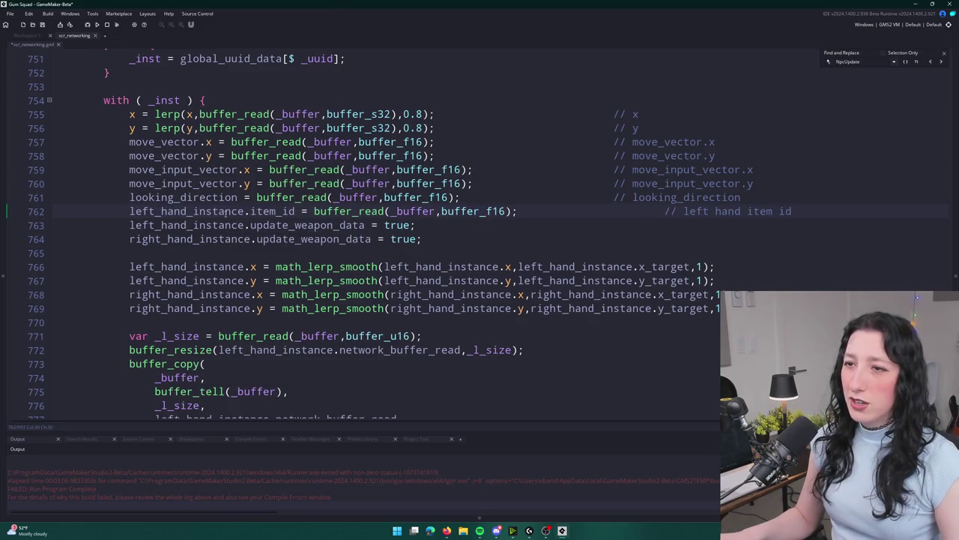
Add a right_hand_instance.item_id read commented 'right hand item id' on line 763, aligning comments.
key(ctrl+d)
click(663, 211)
key(BackSpace)
key(BackSpace)
key(BackSpace)
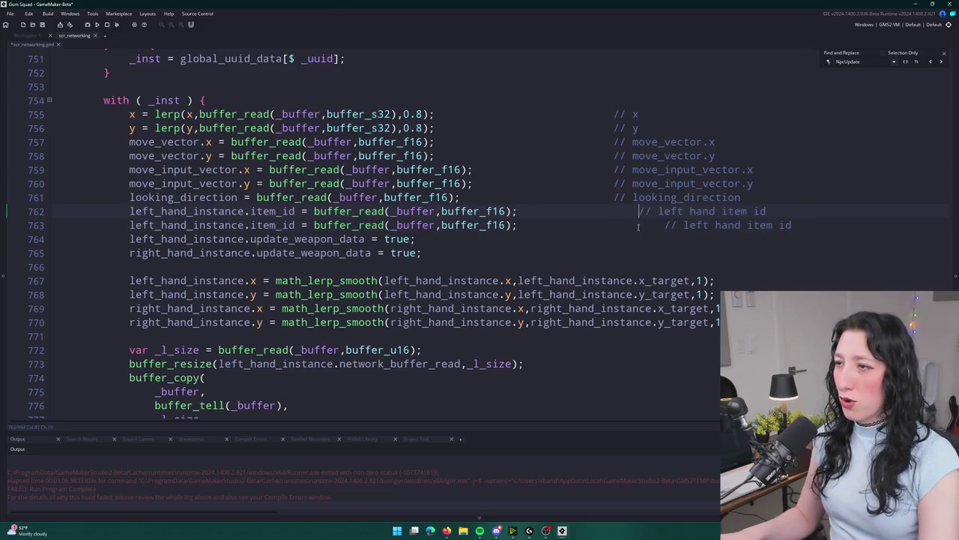
key(BackSpace)
key(BackSpace)
key(BackSpace)
key(Down)
key(BackSpace)
key(BackSpace)
key(BackSpace)
double_click(646, 225)
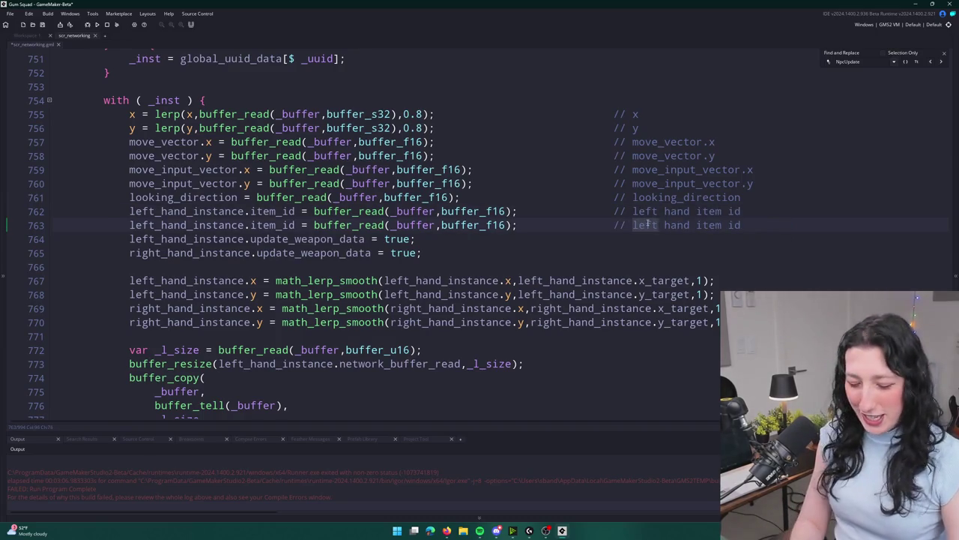
text(right)
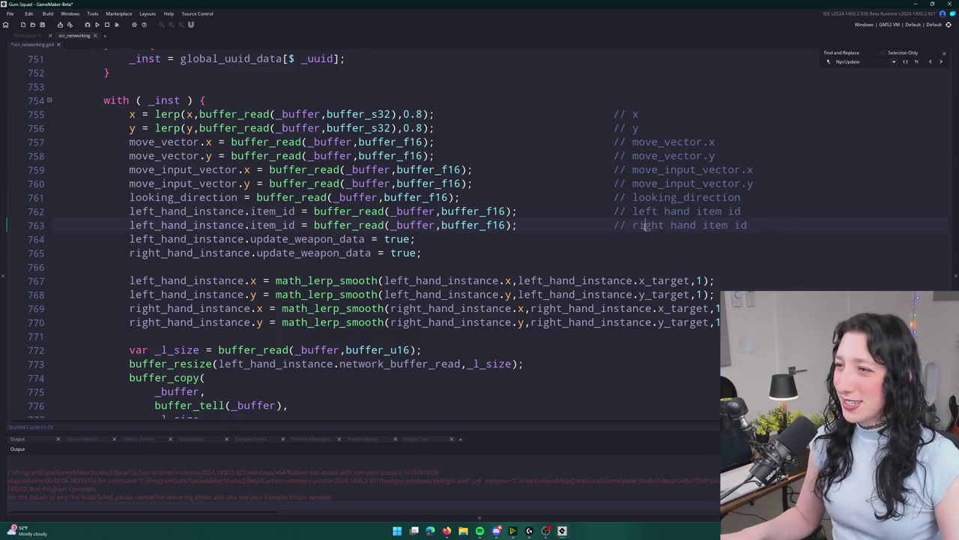
double_click(143, 225)
text(right)
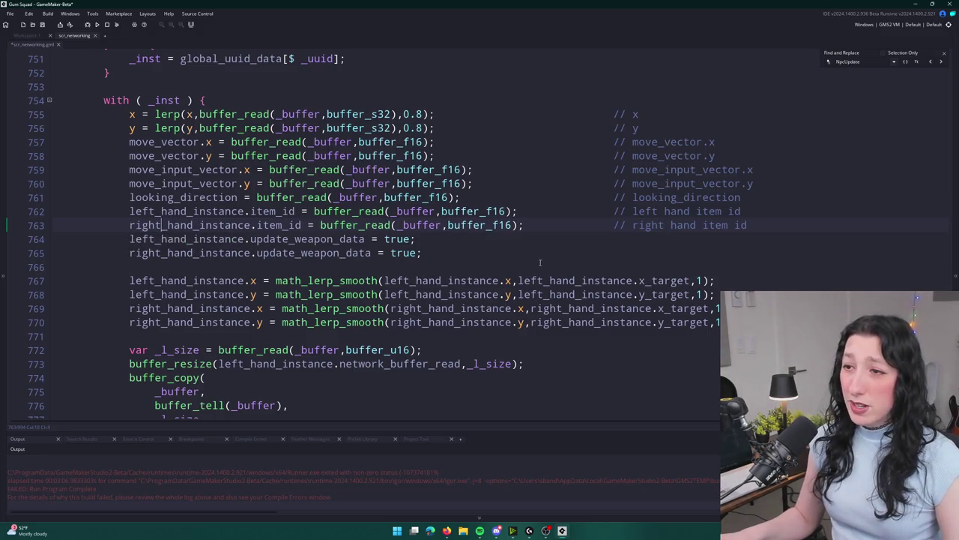
Change both hand item reads on lines 762–763 from buffer_f16 to buffer_u16.
click(493, 210)
key(BackSpace)
text(u)
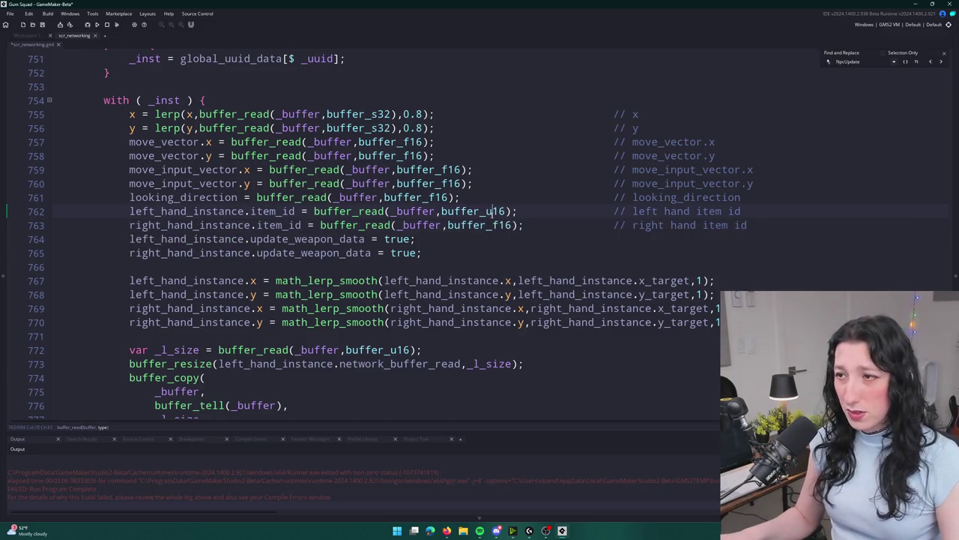
click(499, 225)
key(BackSpace)
text(u)
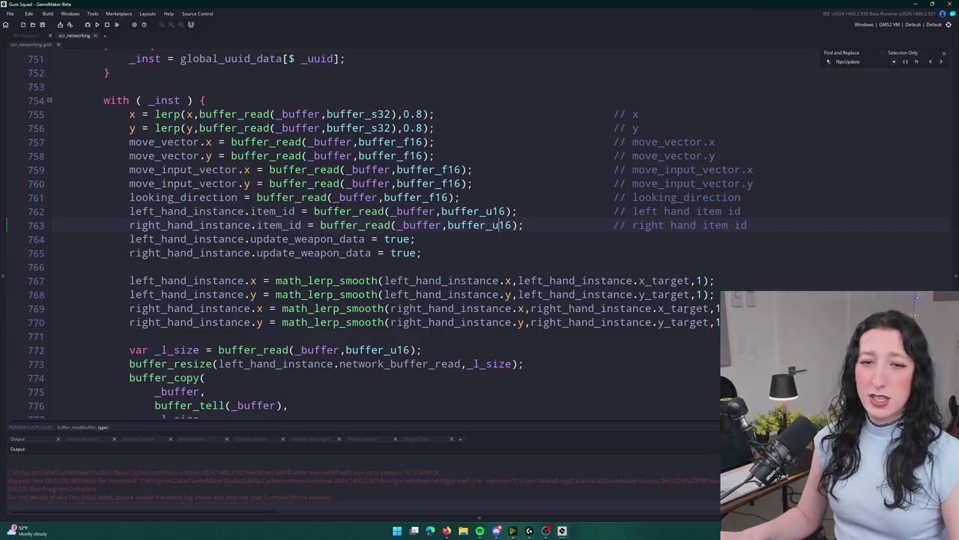
mouse_move(270, 187)
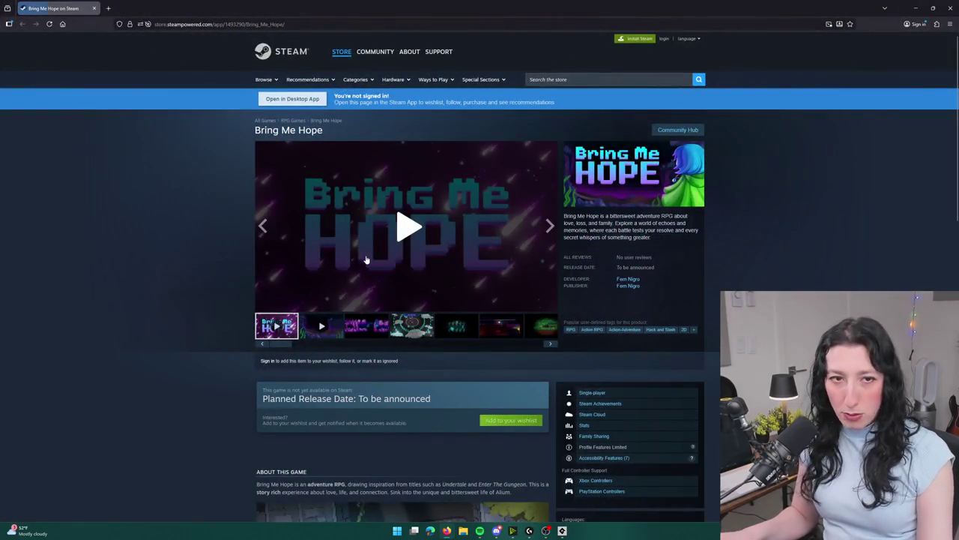
Start the Bring Me Hope teaser trailer and pause it at 0:02.
click(408, 227)
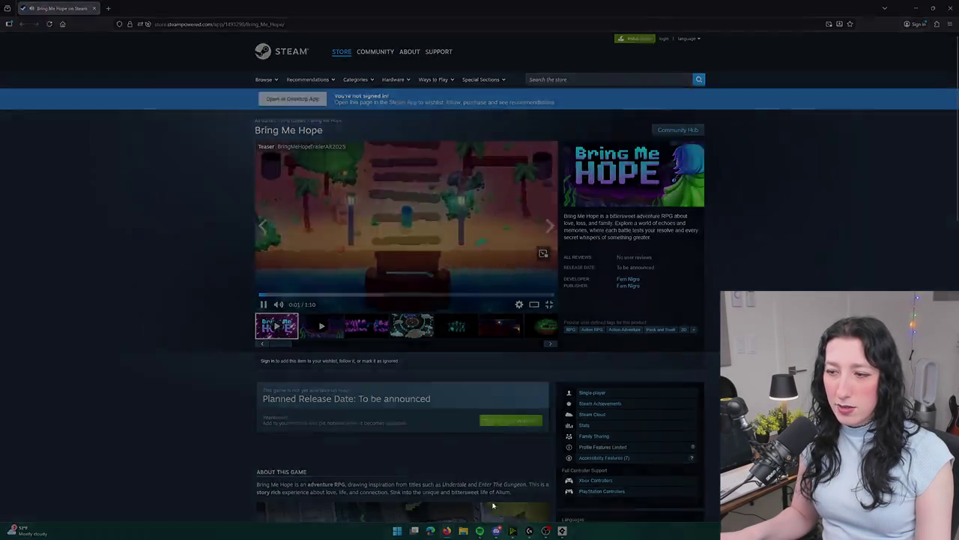
click(550, 303)
key(Escape)
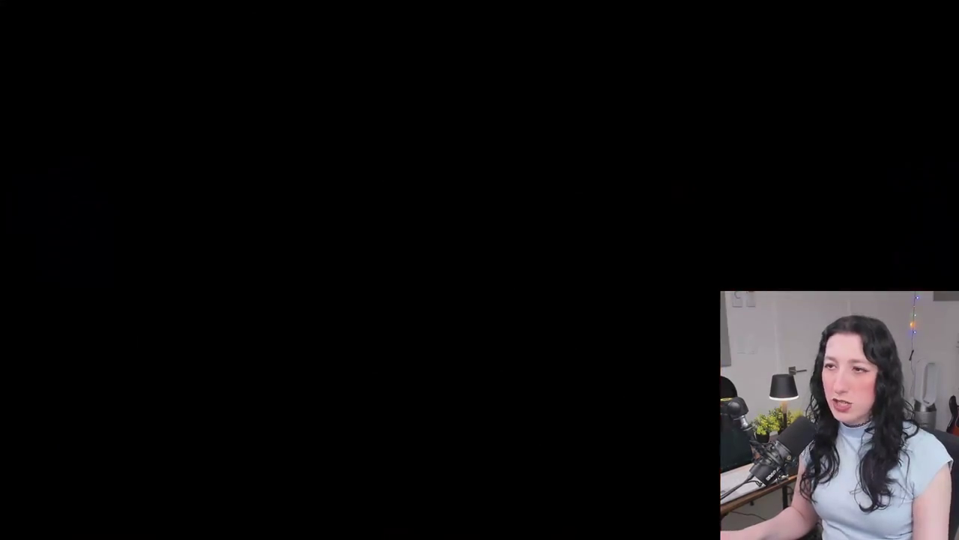
key(alt+Tab)
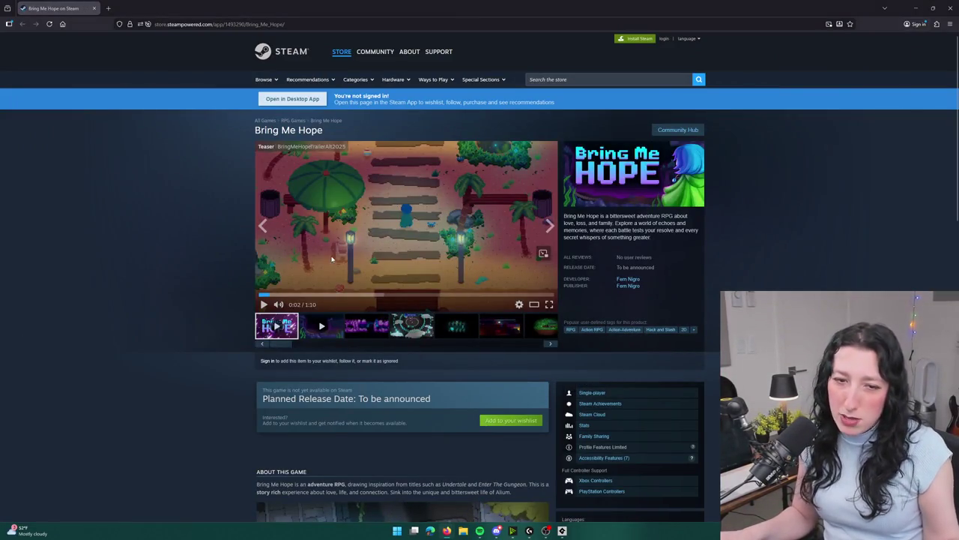
Show the Bring Me Hope trailer fullscreen and resume it into the gameplay video.
click(549, 304)
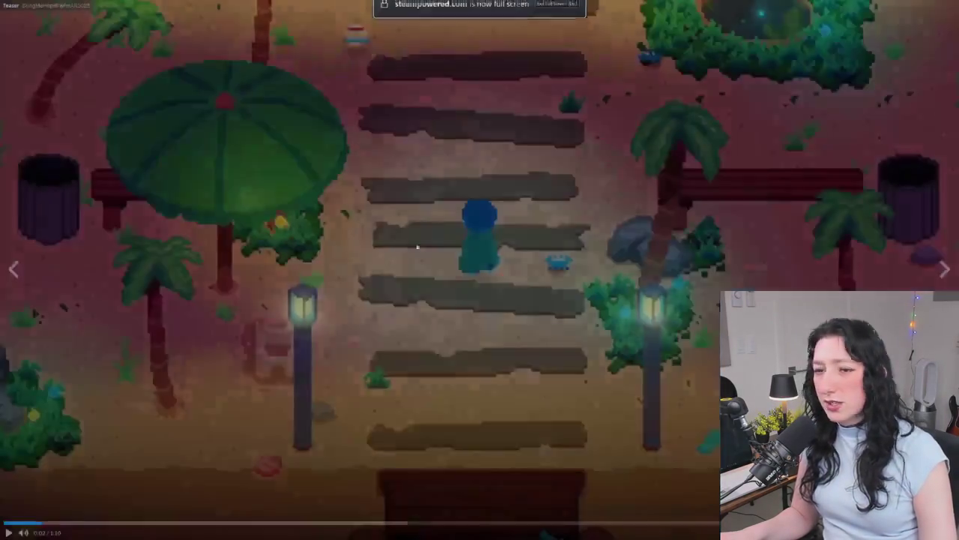
click(160, 448)
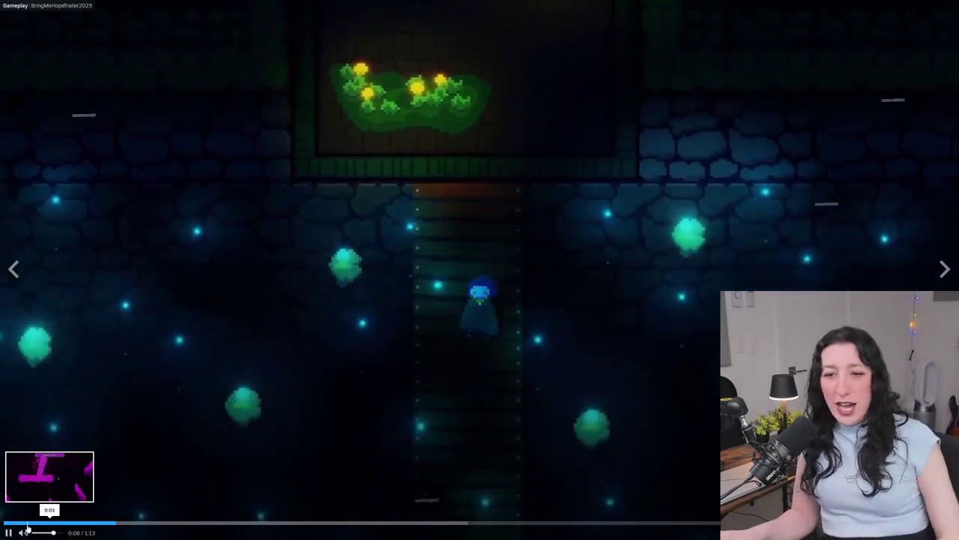
Turn down the trailer's volume and exit the fullscreen video.
mouse_move(45, 533)
drag(52, 534, 46, 534)
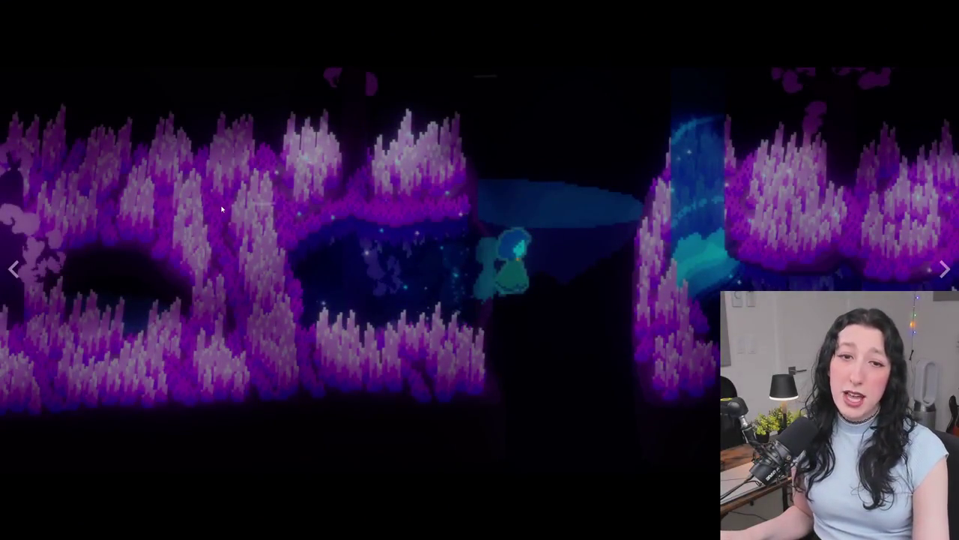
key(Escape)
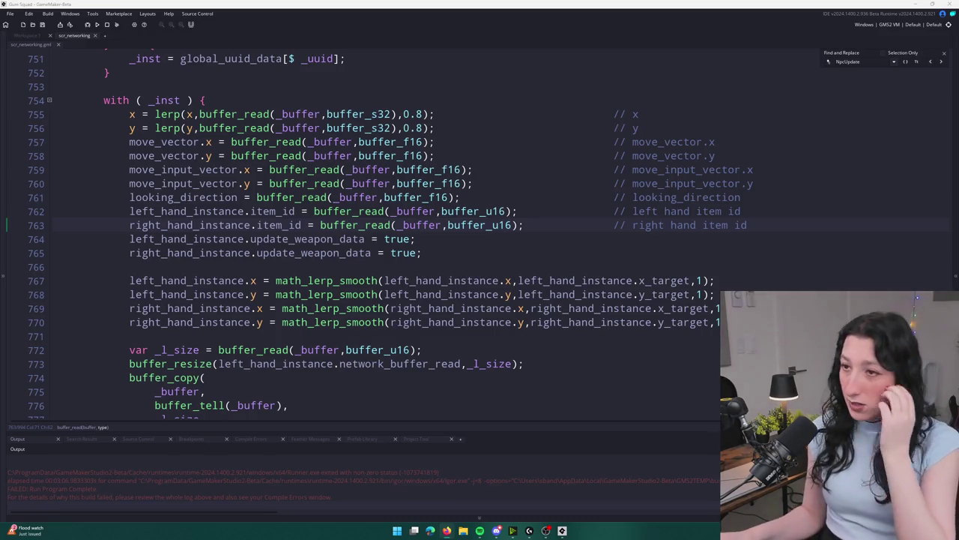
Rebuild and run Gum Squad from GameMaker with F5, then launch GitHub Desktop.
click(742, 211)
key(F5)
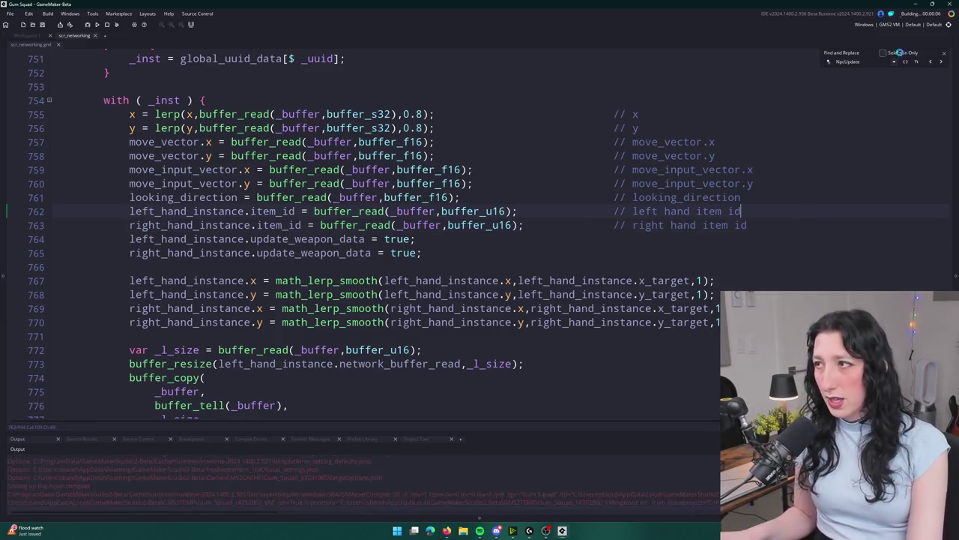
click(398, 530)
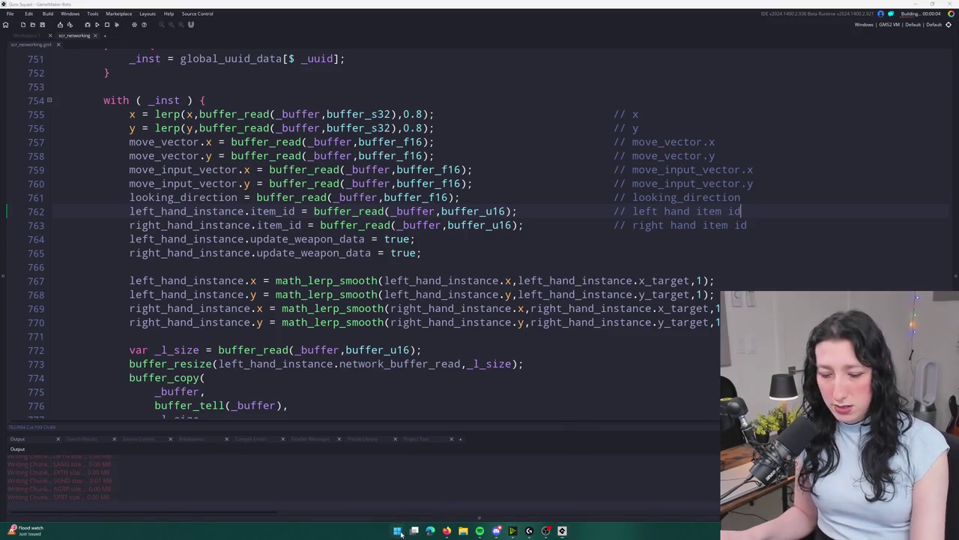
text(g)
click(410, 317)
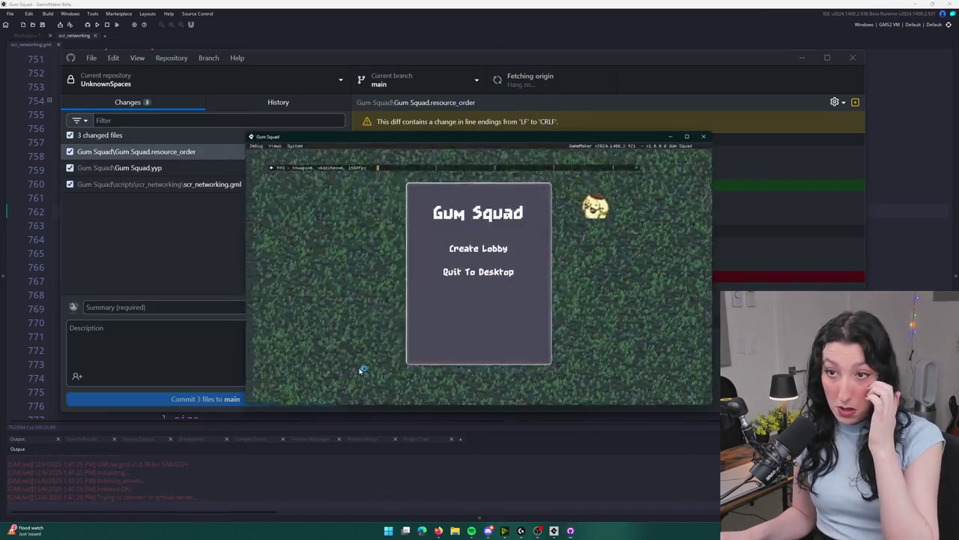
Enter 'Test' as the commit summary for the three changed files.
click(172, 302)
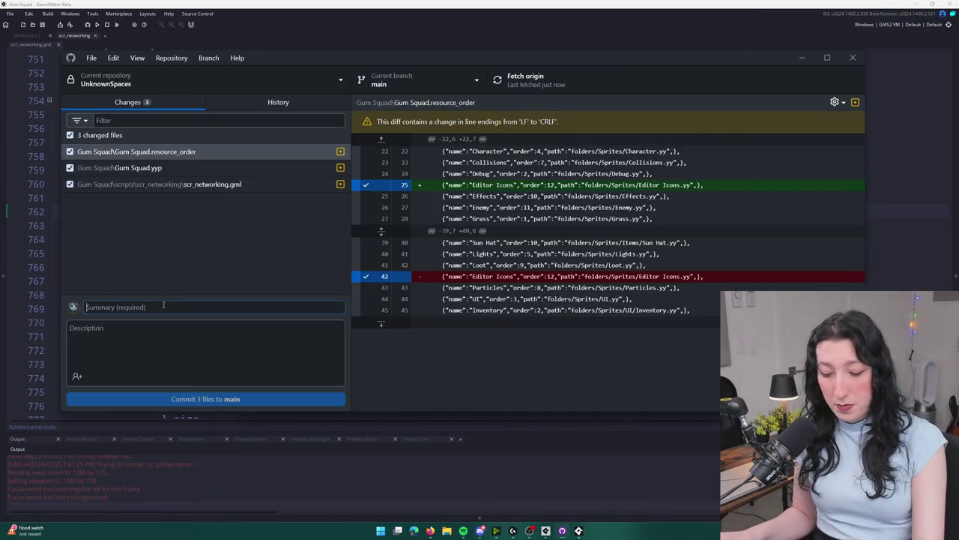
text(Test)
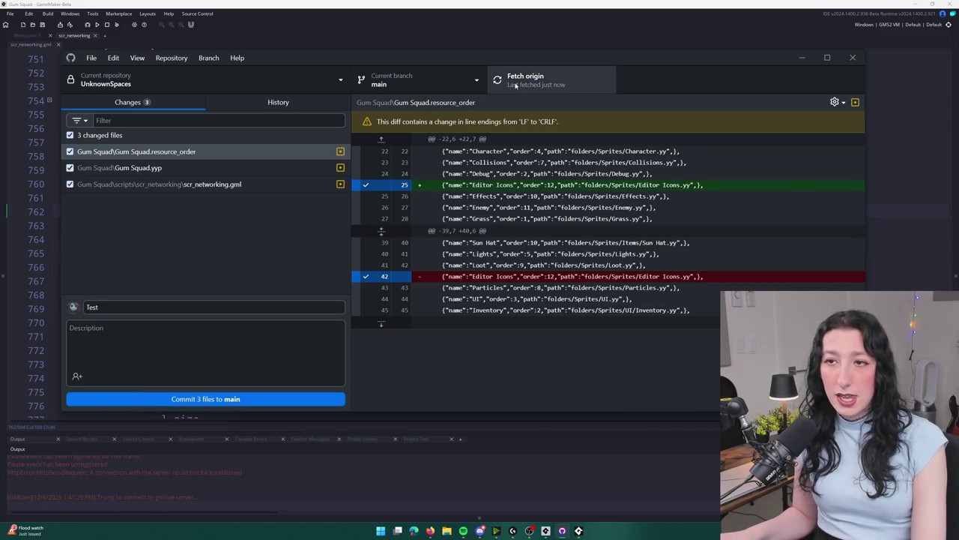
Find obj_enemy_glummer via the Ctrl+T asset search and open its event code.
key(alt+Tab)
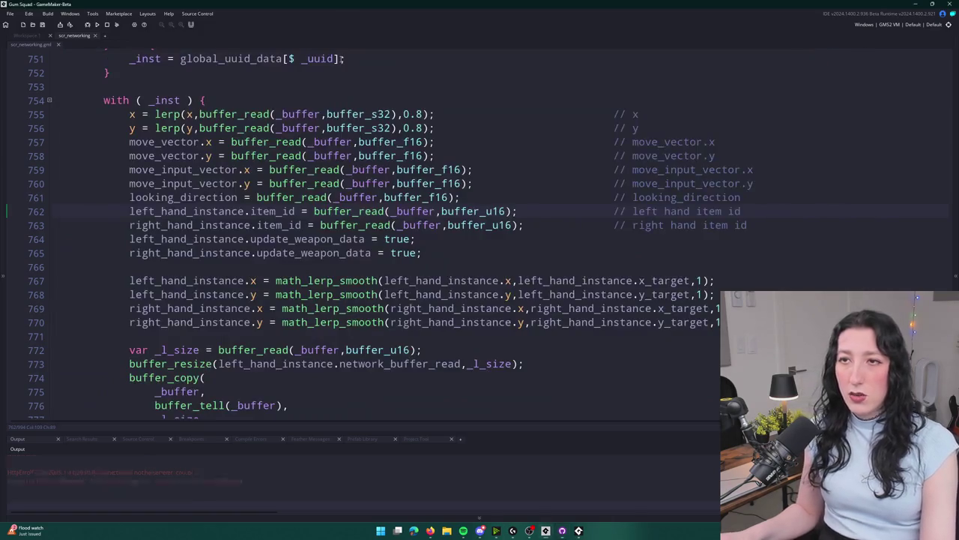
key(ctrl+t)
text(glummer)
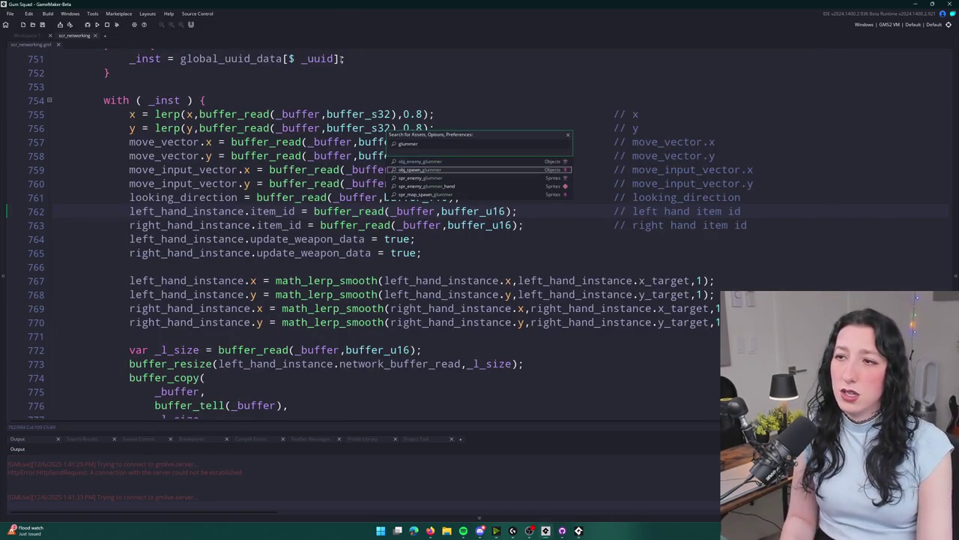
key(Down)
key(Up)
key(Return)
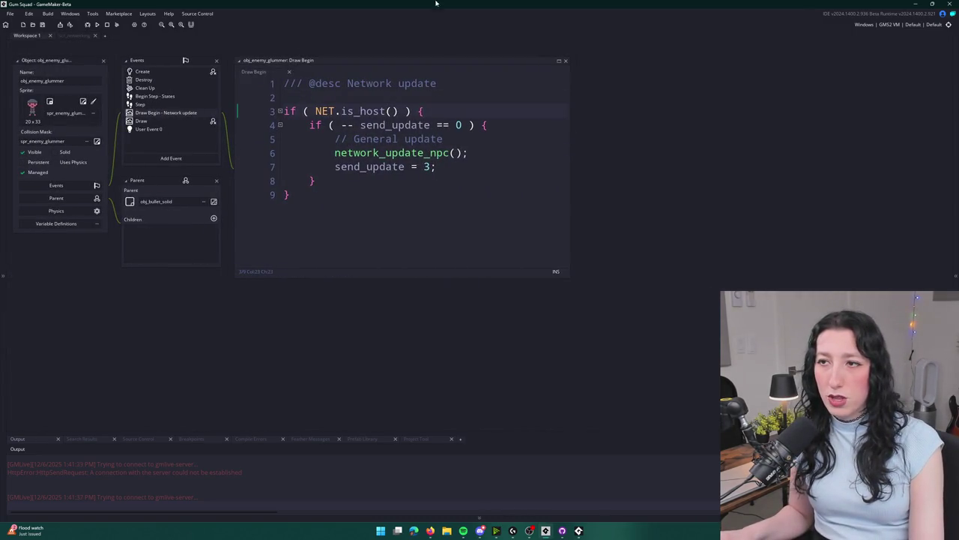
click(154, 104)
click(159, 97)
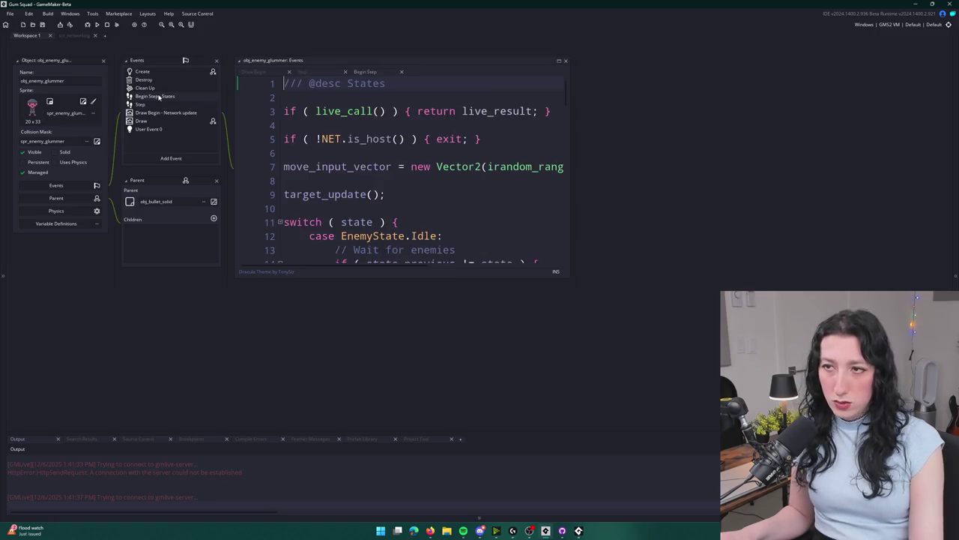
Widen and enlarge the code editor to show the full Step event code.
drag(556, 112, 296, 100)
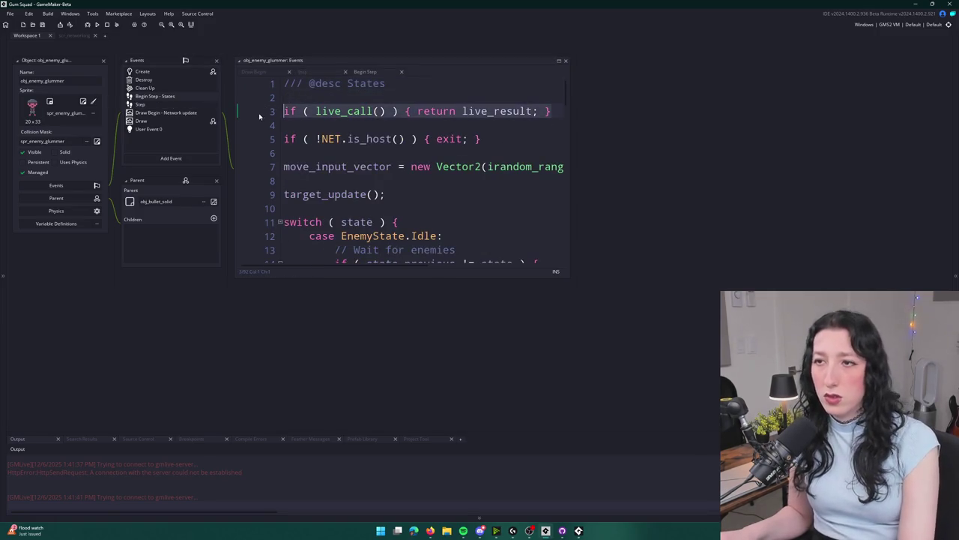
drag(571, 125, 771, 125)
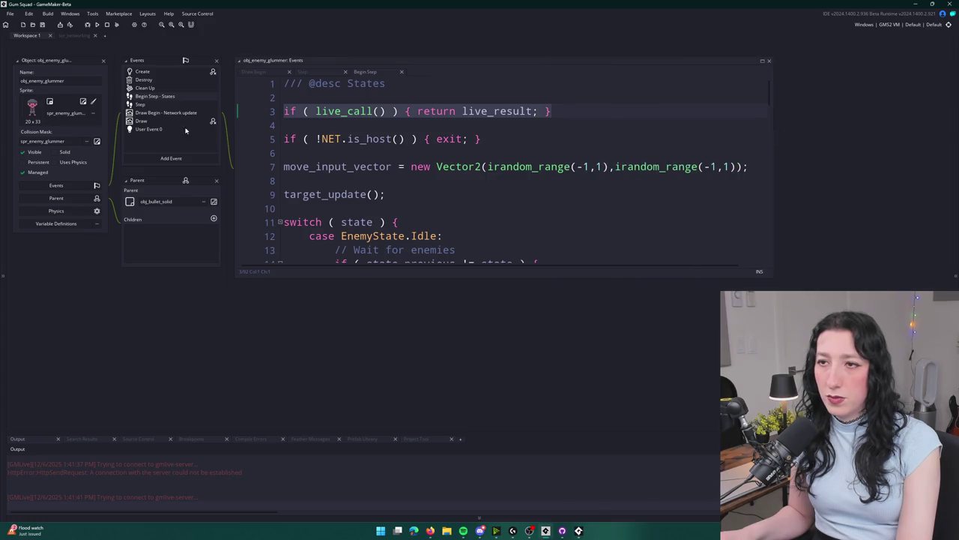
click(192, 105)
scroll(317, 120, down, 10)
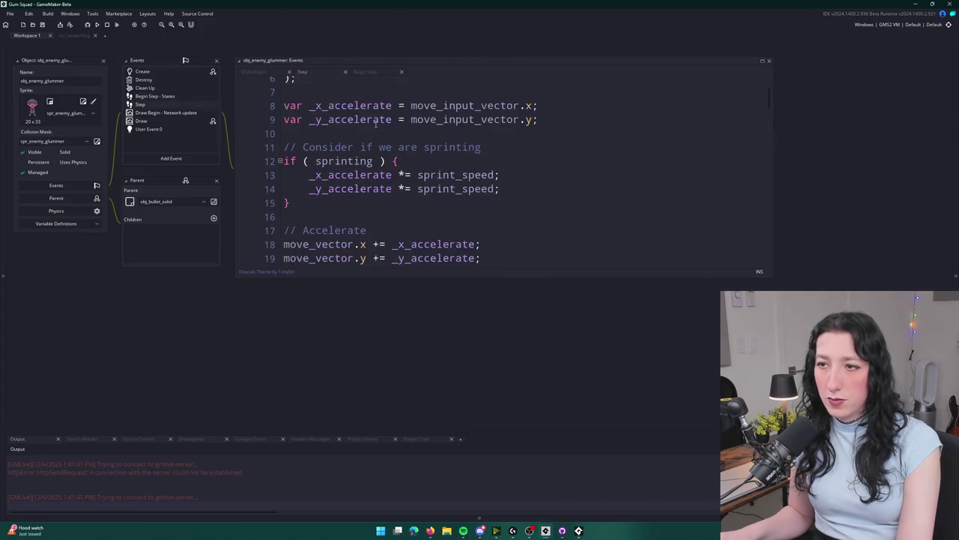
scroll(383, 139, down, 15)
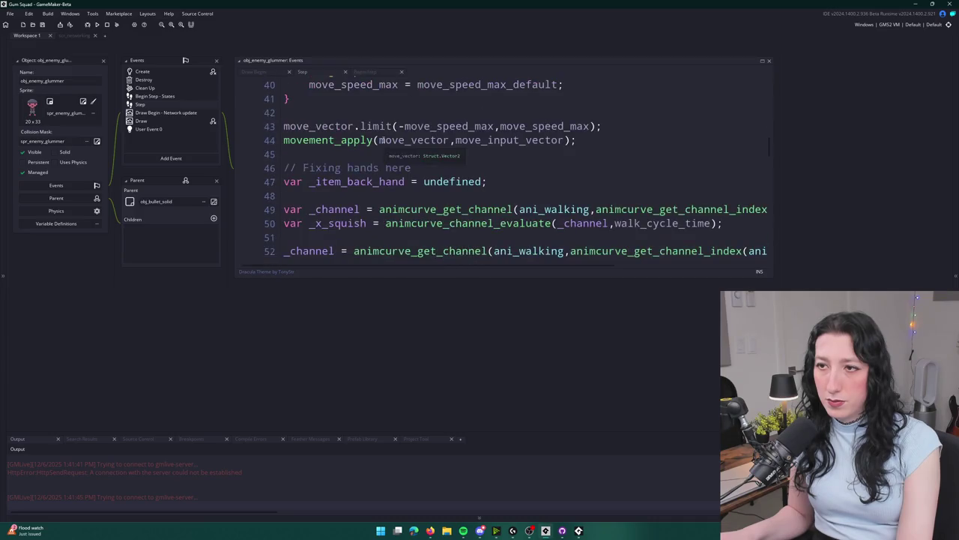
scroll(416, 95, up, 4)
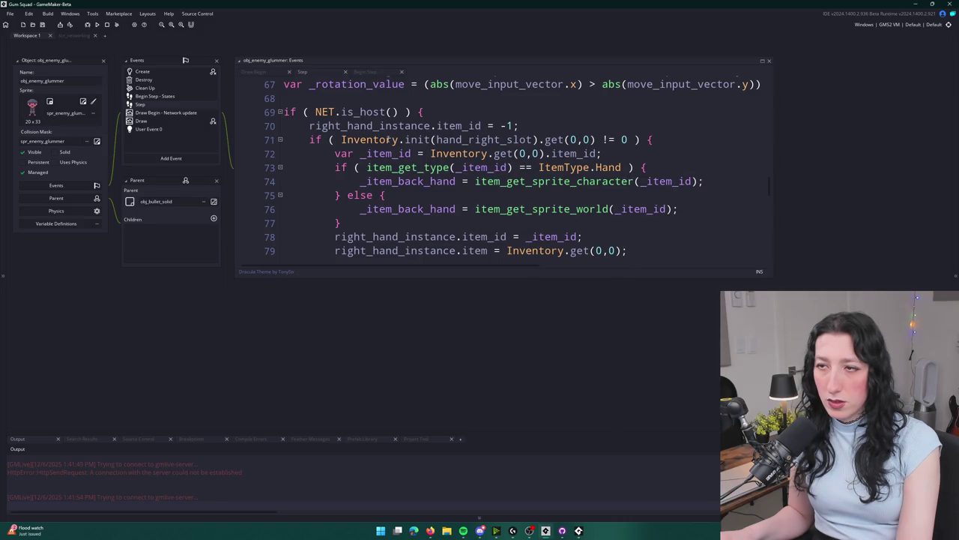
drag(774, 277, 824, 388)
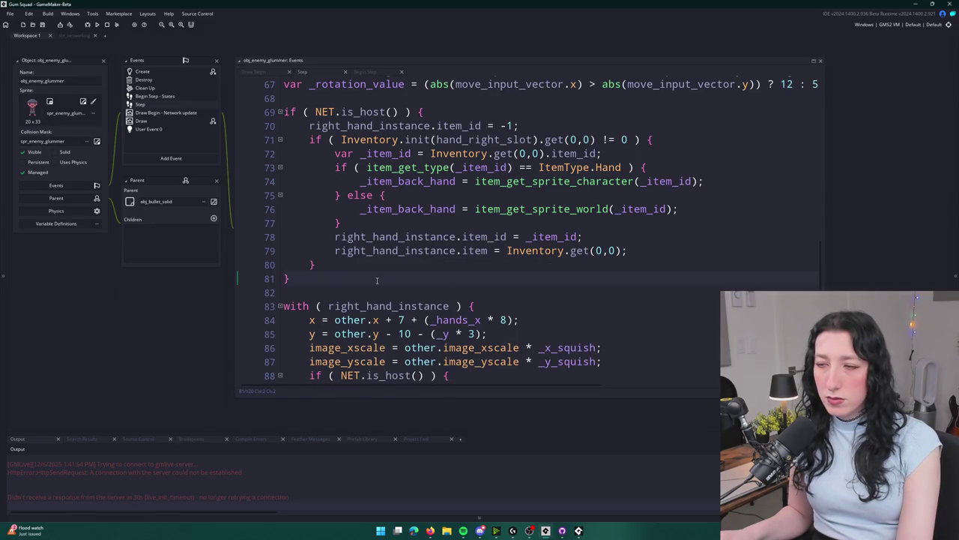
Review the glummer's left and right hand item blocks, then view scr_networking.gml's diff in GitHub Desktop.
click(334, 250)
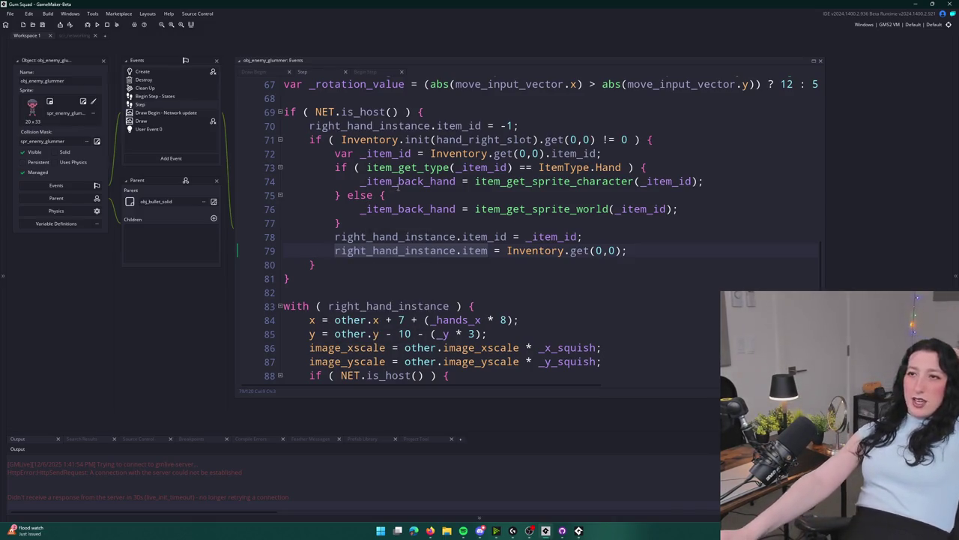
scroll(436, 216, up, 2)
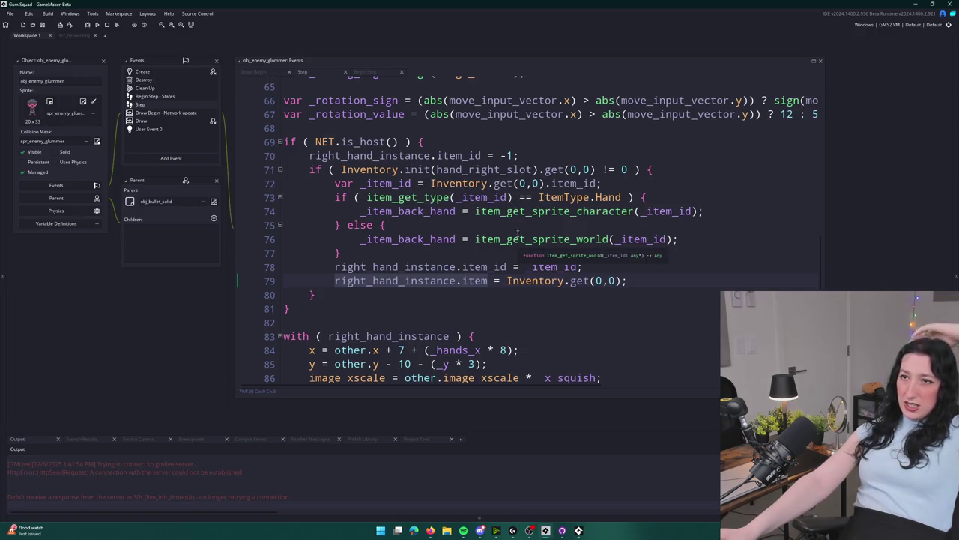
scroll(465, 268, down, 1)
right_click(464, 268)
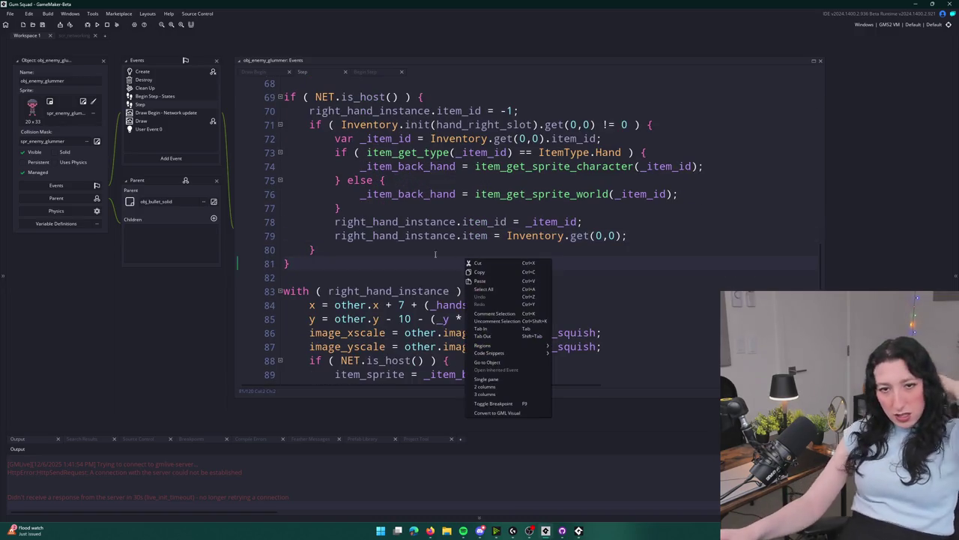
click(404, 237)
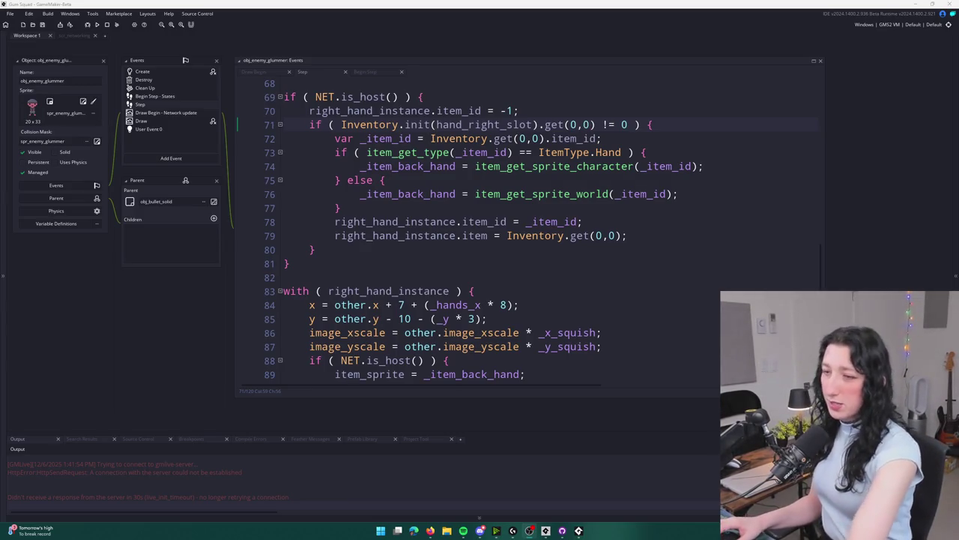
scroll(465, 366, down, 8)
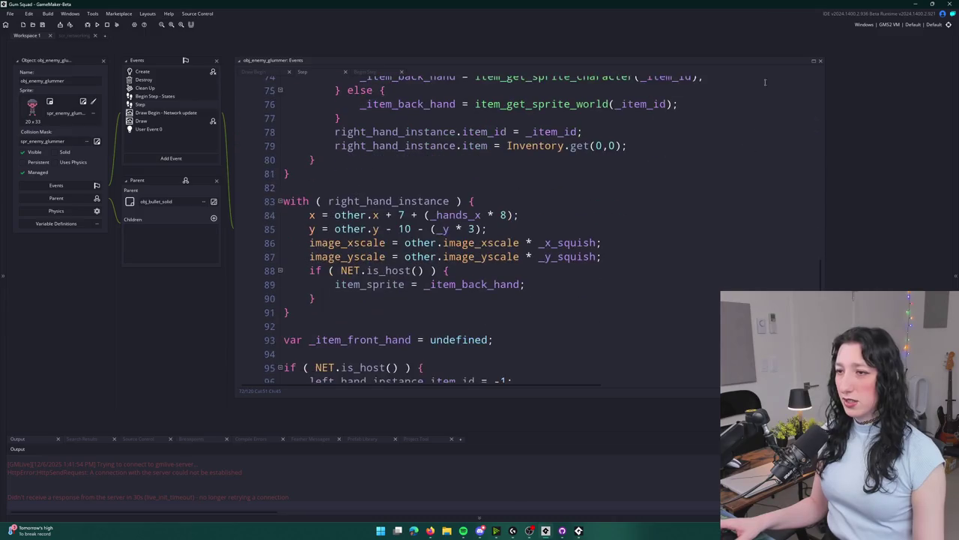
scroll(464, 366, down, 4)
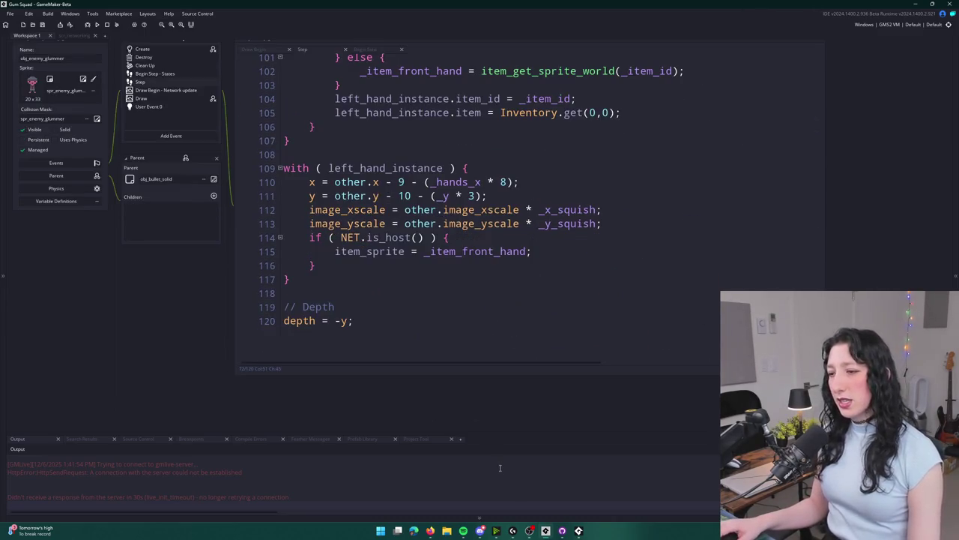
scroll(243, 247, up, 6)
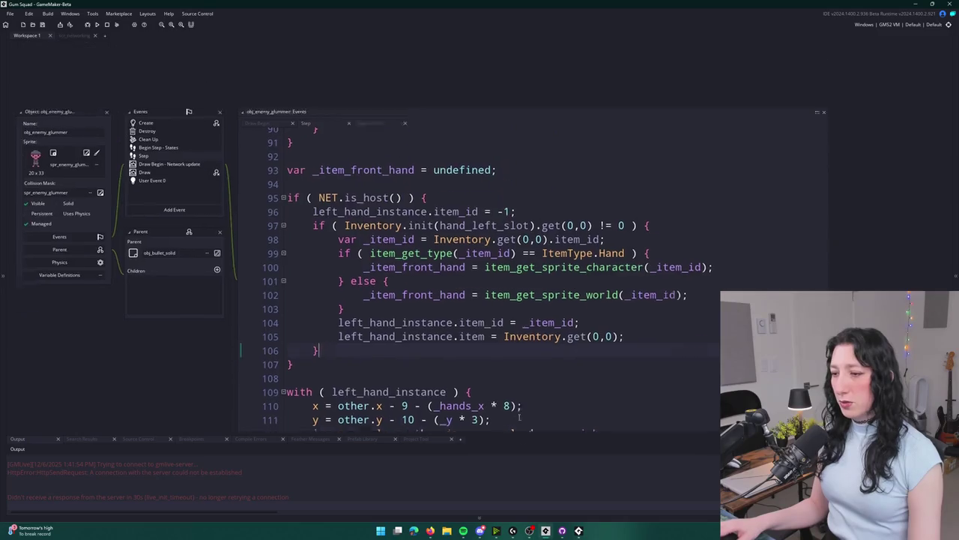
key(alt+Tab)
click(234, 183)
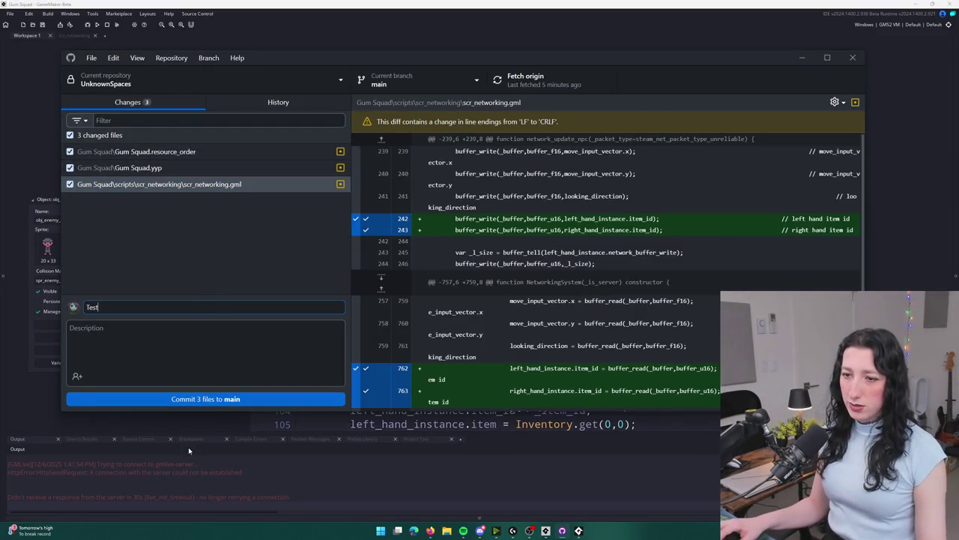
Commit the three files to main as 'Test' and push to origin.
click(232, 398)
click(529, 80)
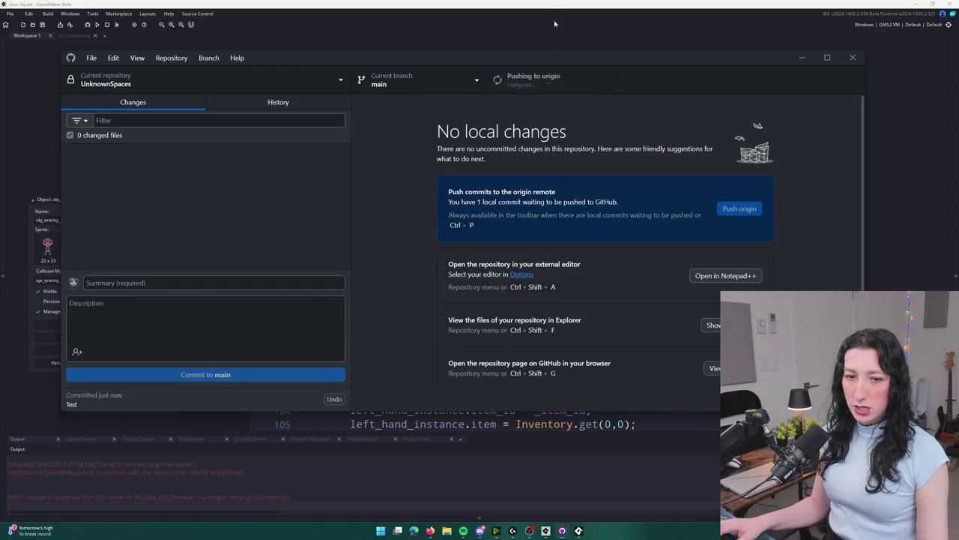
click(561, 4)
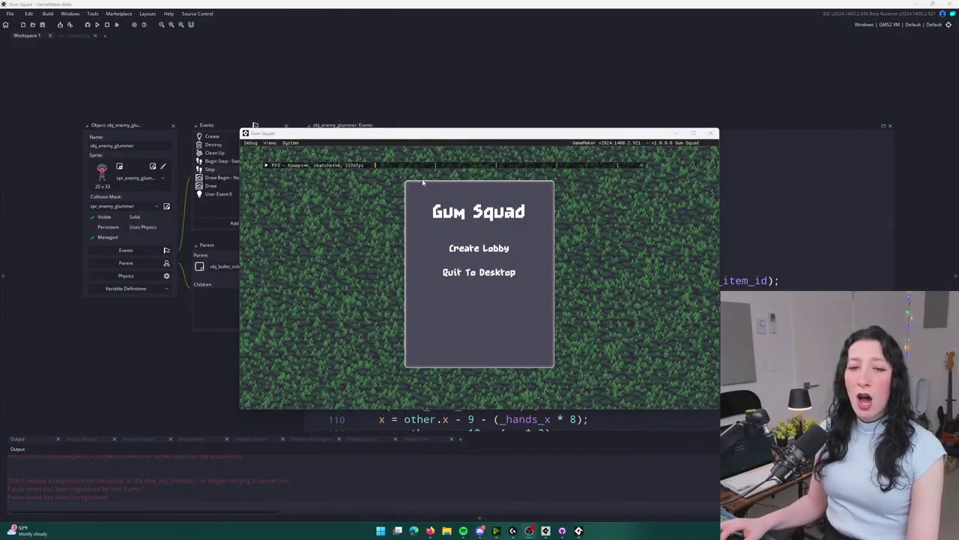
Maximize the game, join a friend's session through the Steam overlay, then abort on the code error.
key(super+Up)
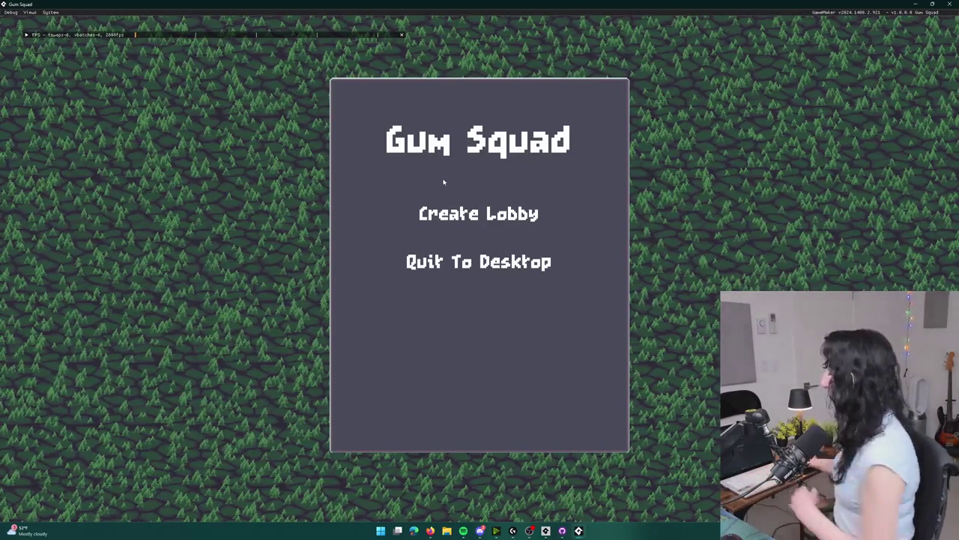
key(shift+Tab)
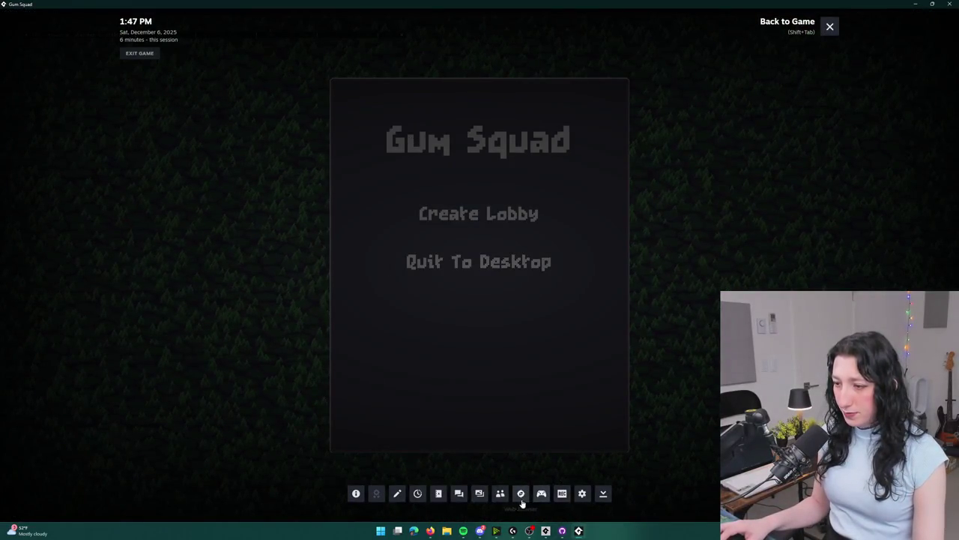
click(500, 494)
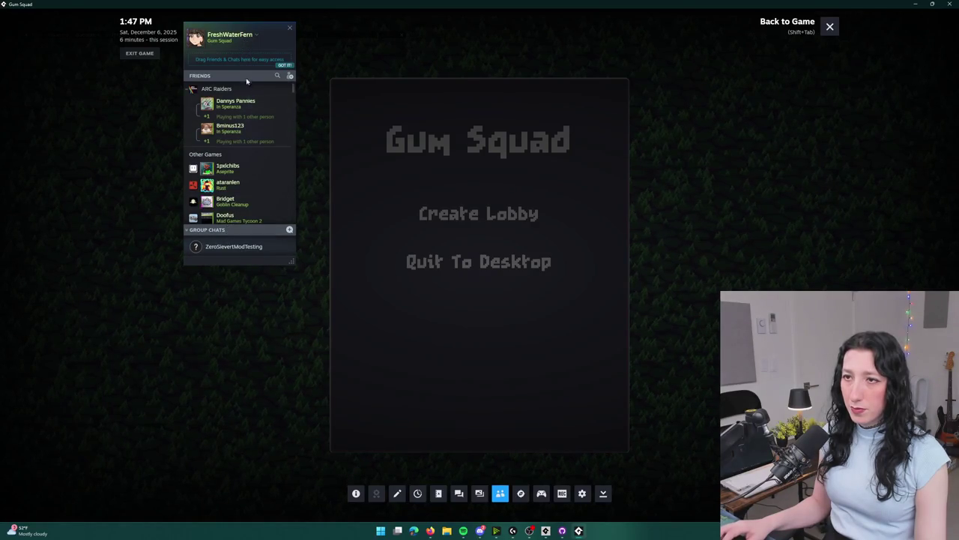
click(246, 76)
right_click(232, 105)
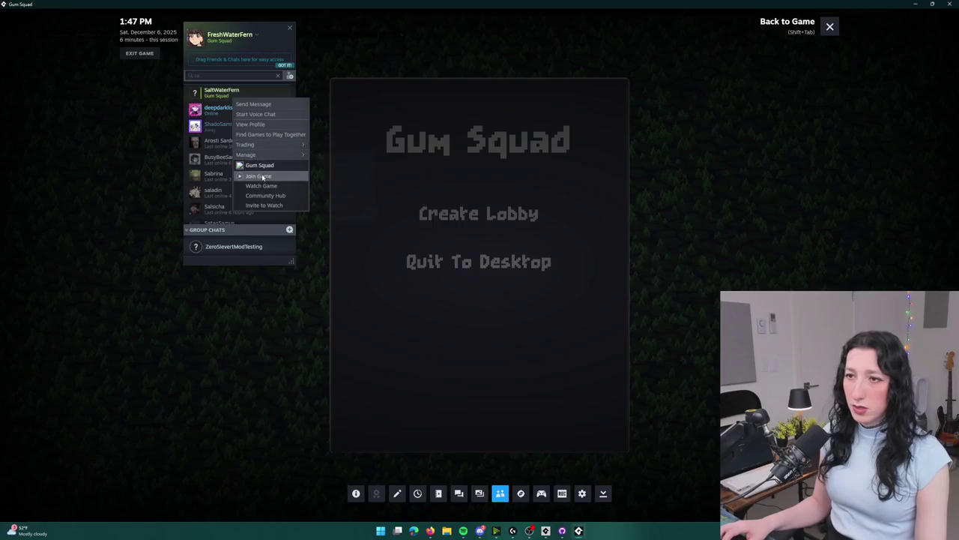
click(270, 176)
key(a)
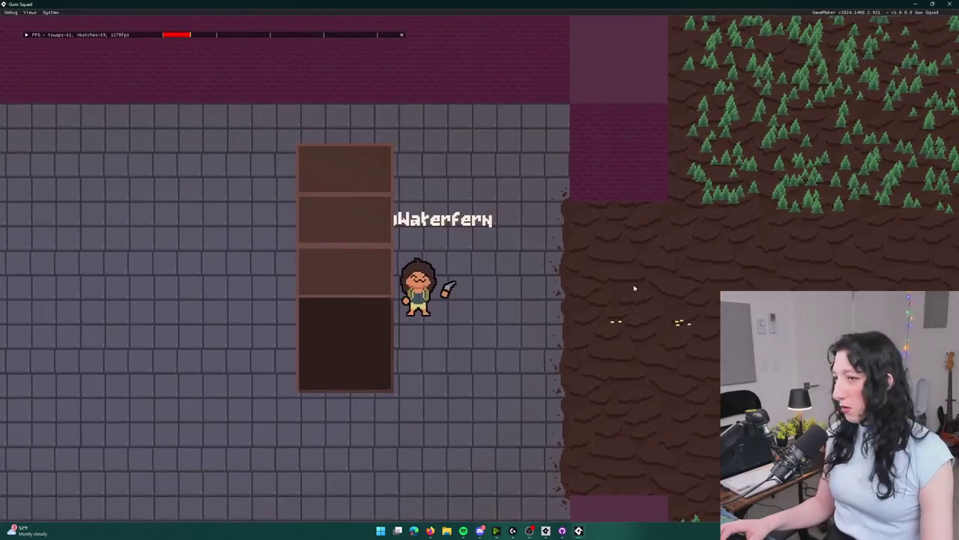
click(385, 353)
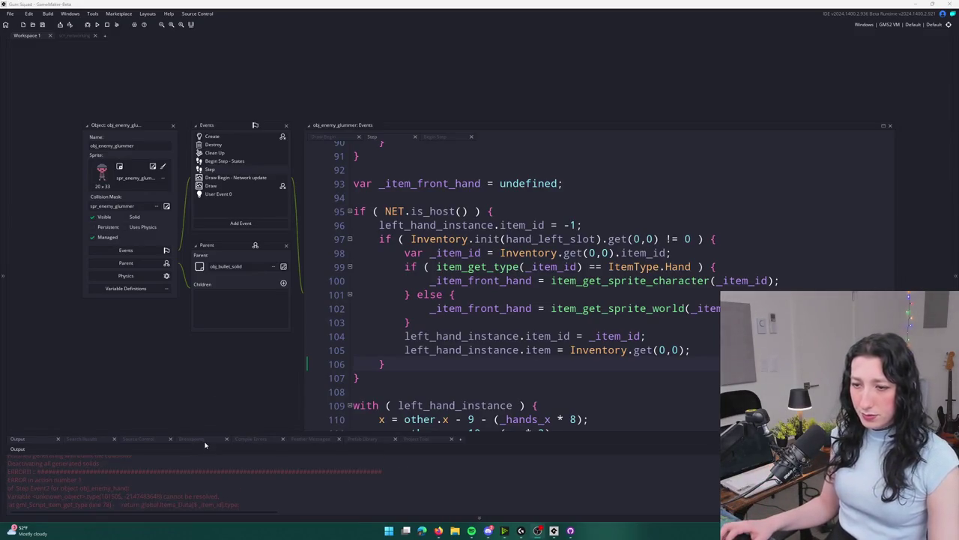
Resize the Output panel to read the item_get_type error, then return to scr_networking.
drag(214, 434, 227, 399)
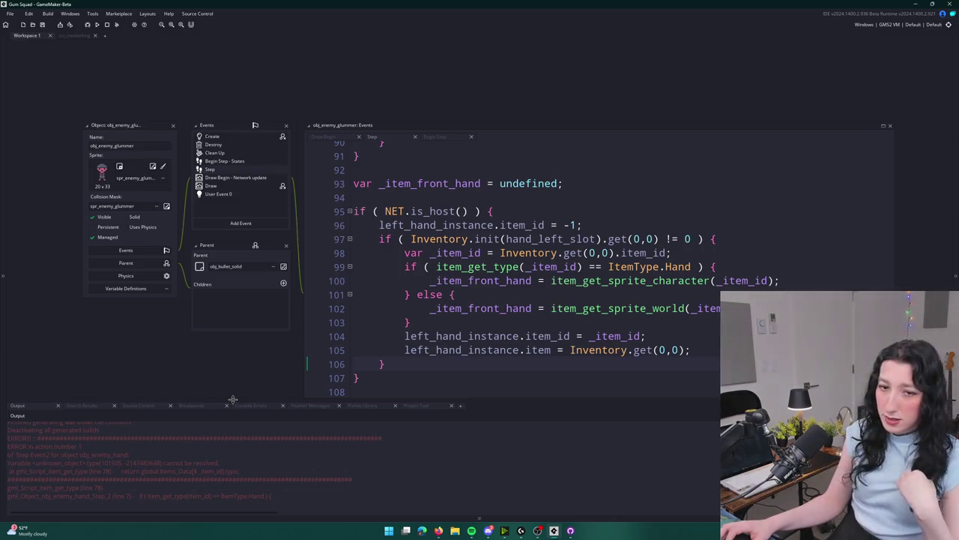
drag(233, 399, 233, 405)
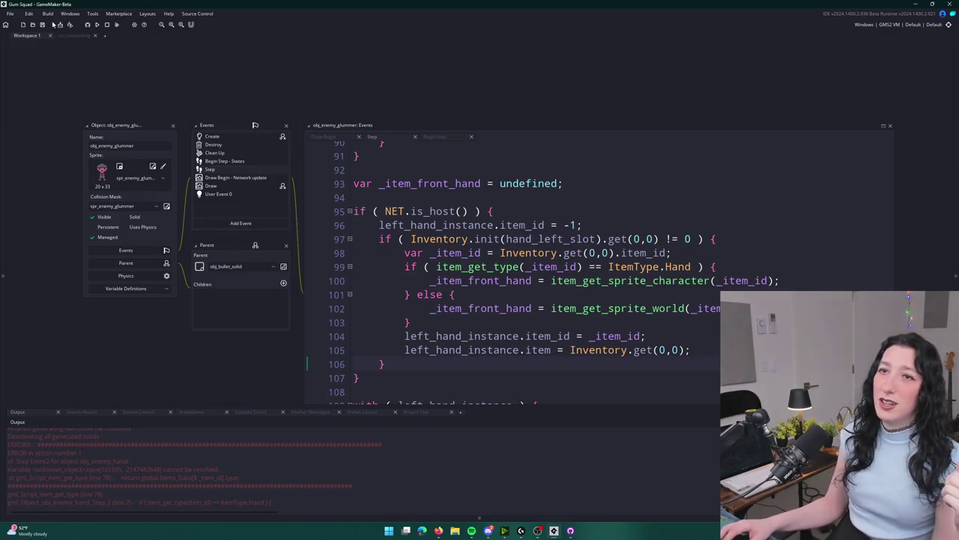
click(634, 267)
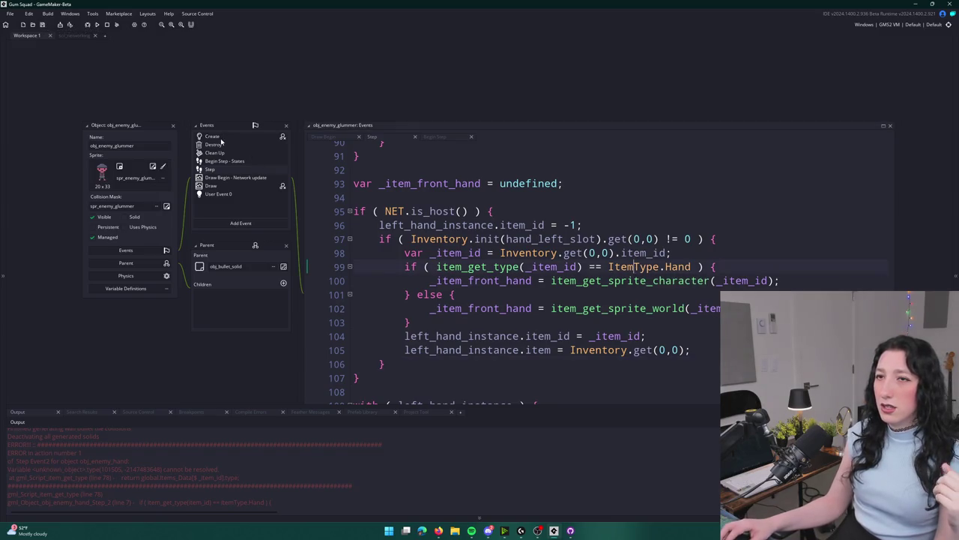
click(76, 36)
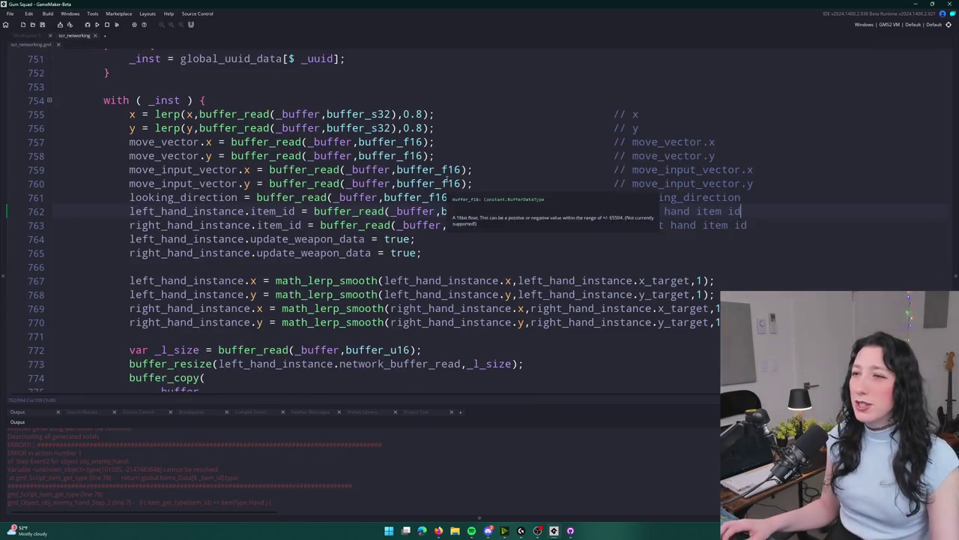
Change the NpcUpdate reader's hand item ids on lines 762–763 from buffer_u16 to buffer_s16.
scroll(440, 112, up, 1)
click(493, 241)
key(BackSpace)
text(s)
click(498, 255)
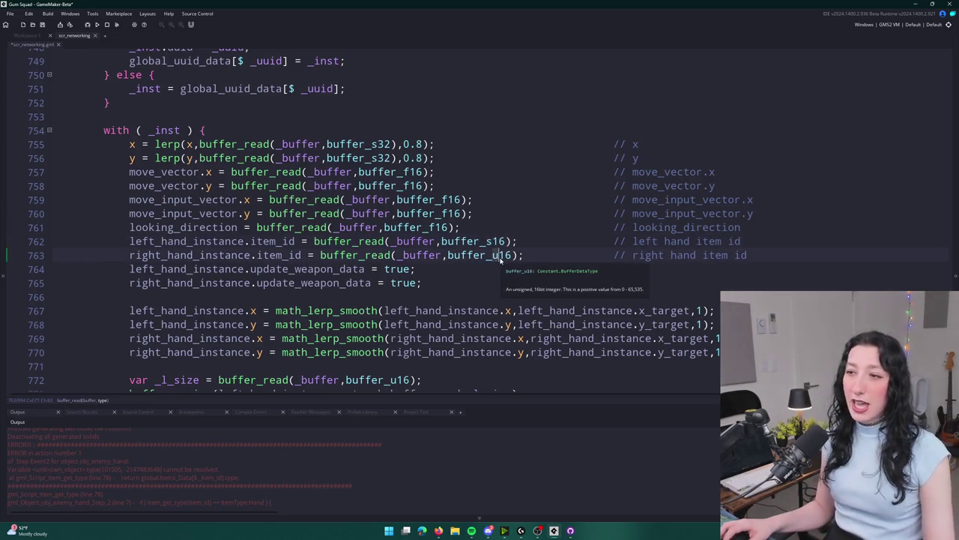
key(BackSpace)
text(s)
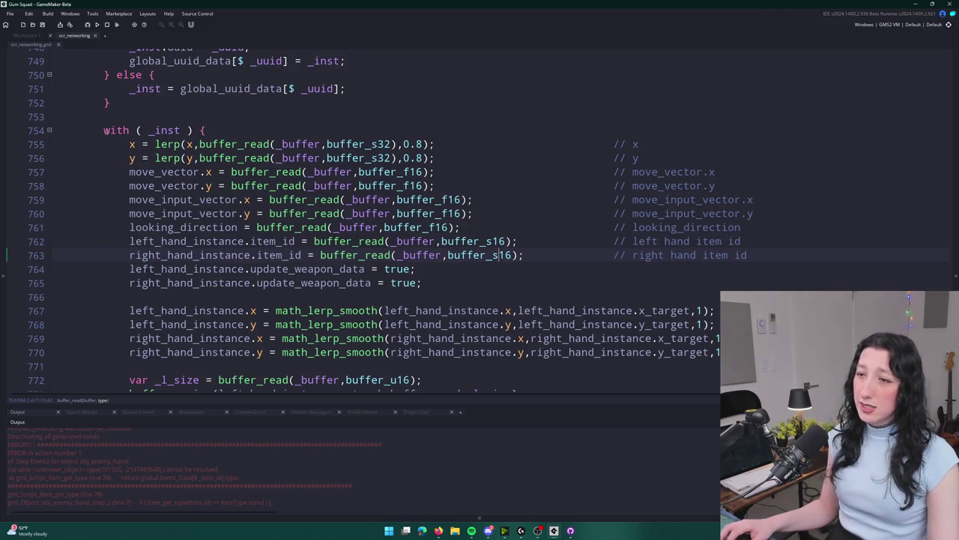
Find the NpcUpdate packet writer and make its hand item id writes buffer_s16.
scroll(77, 102, up, 5)
double_click(330, 173)
key(ctrl+f)
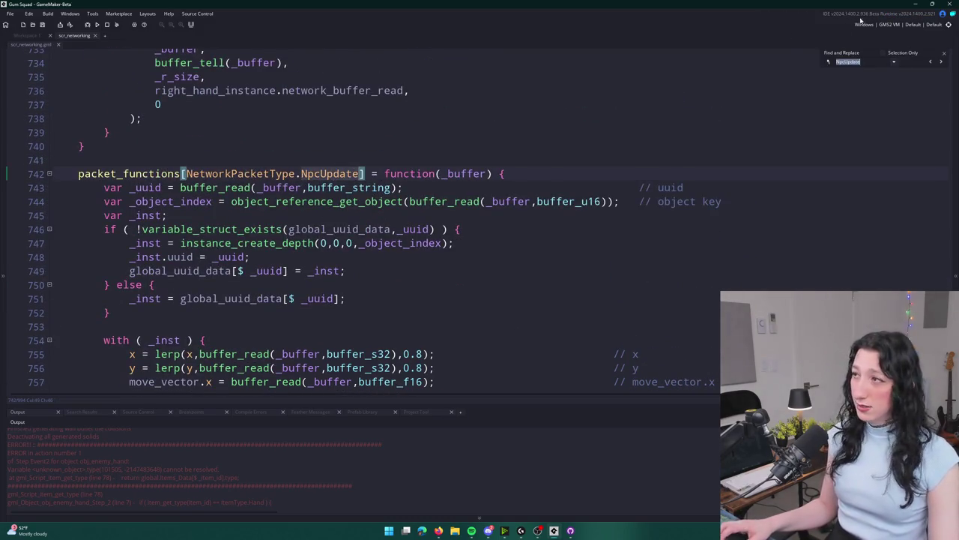
click(933, 61)
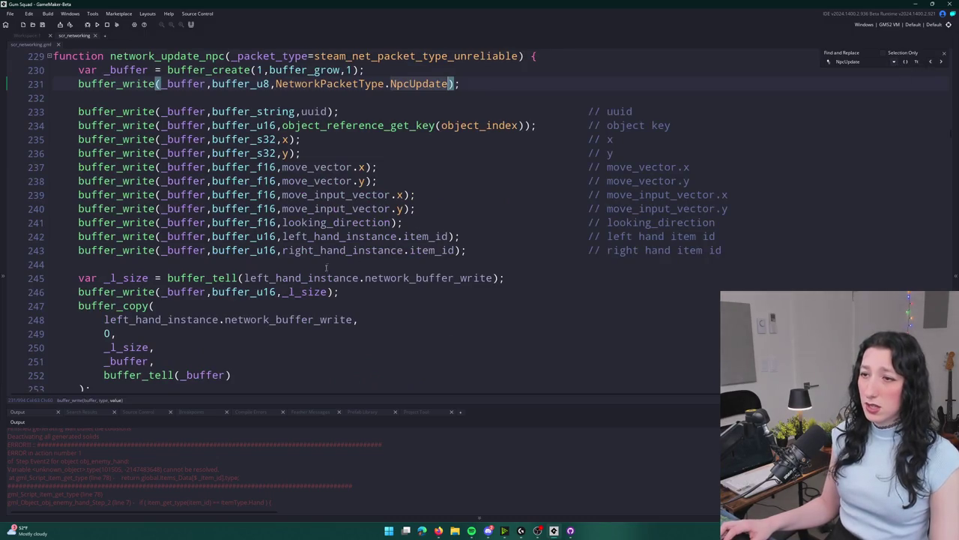
click(944, 54)
click(264, 250)
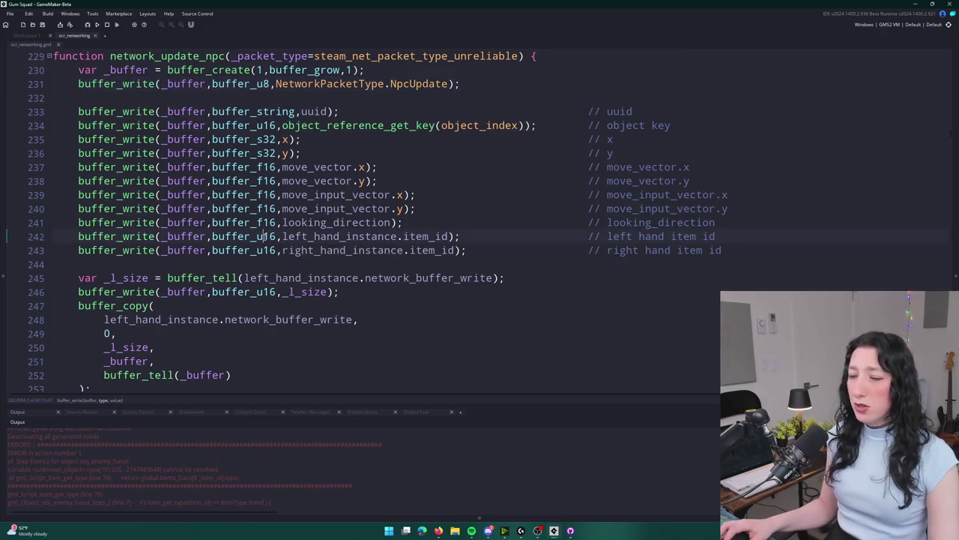
text(s)
click(349, 167)
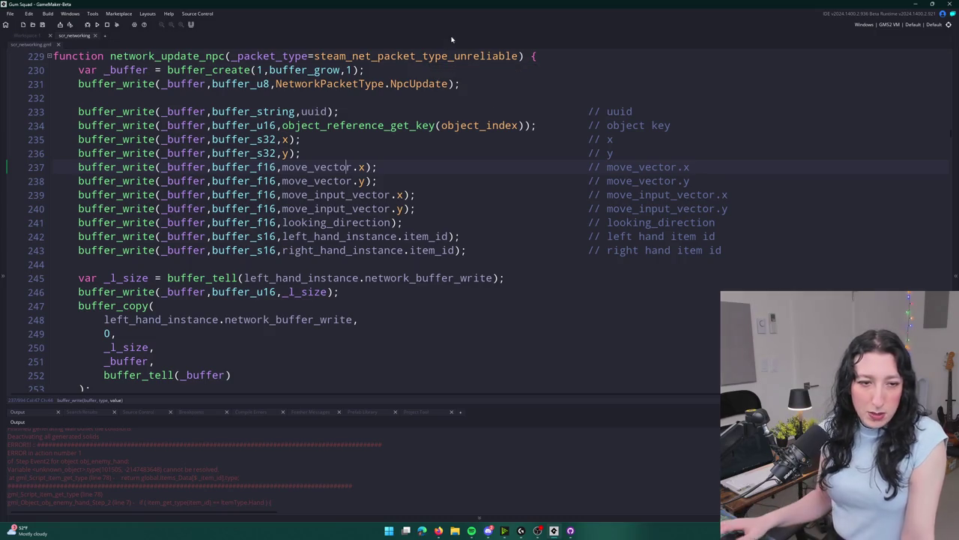
click(346, 167)
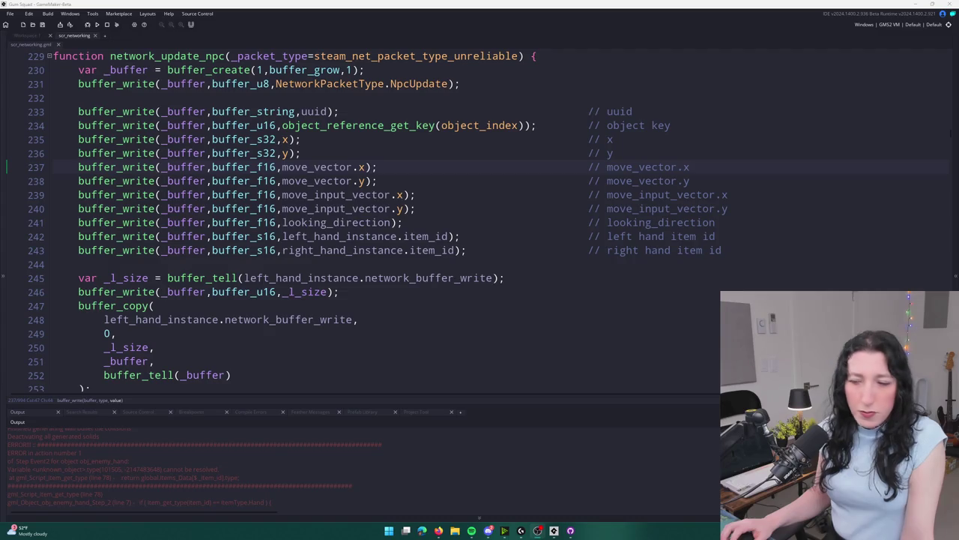
Launch Steam from the Windows search.
click(388, 532)
text(steam)
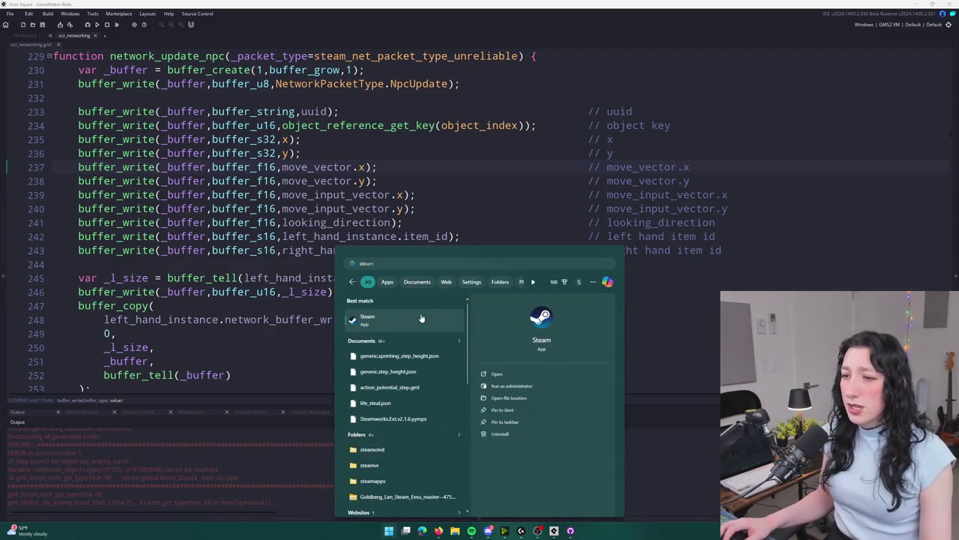
key(Return)
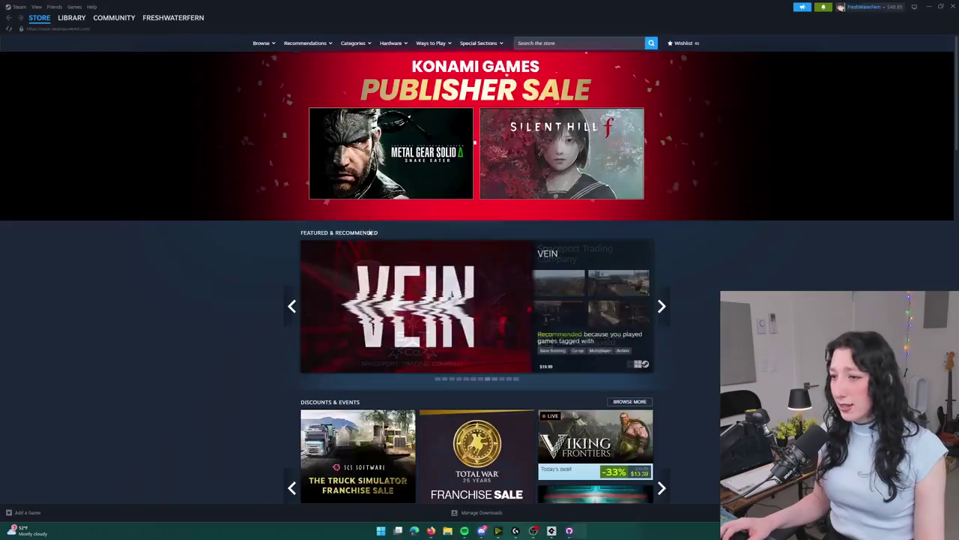
click(823, 8)
click(823, 7)
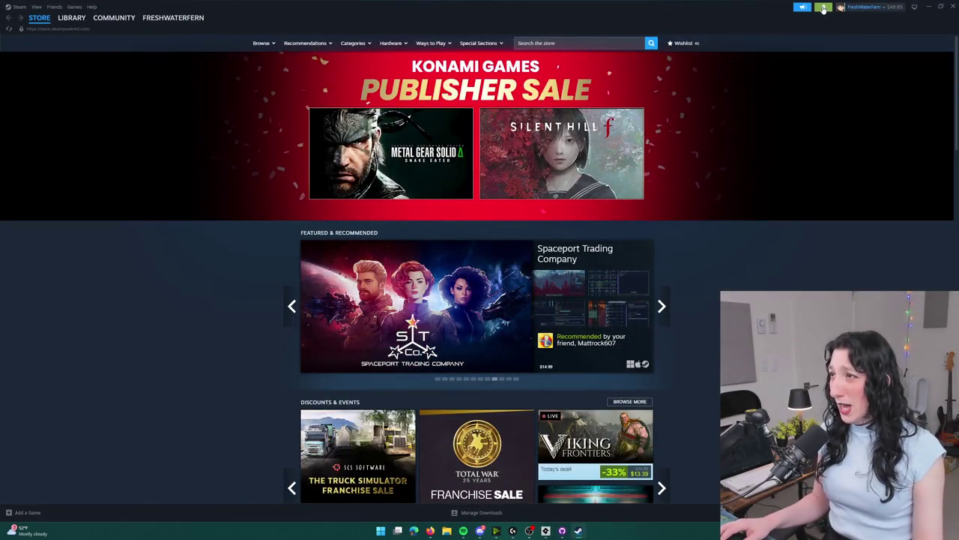
Search the Steam library for 'stre' and launch Stream Avatars.
click(72, 17)
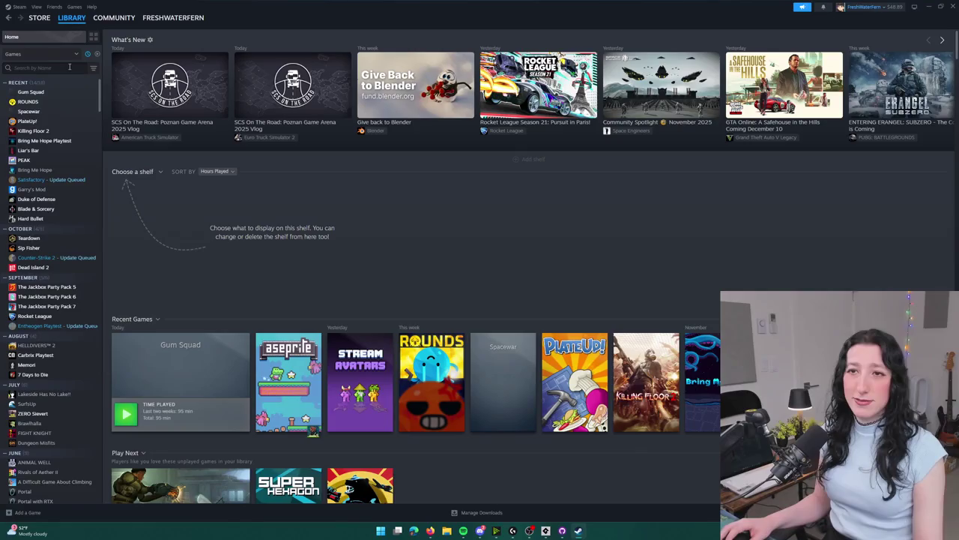
click(75, 68)
text(strem)
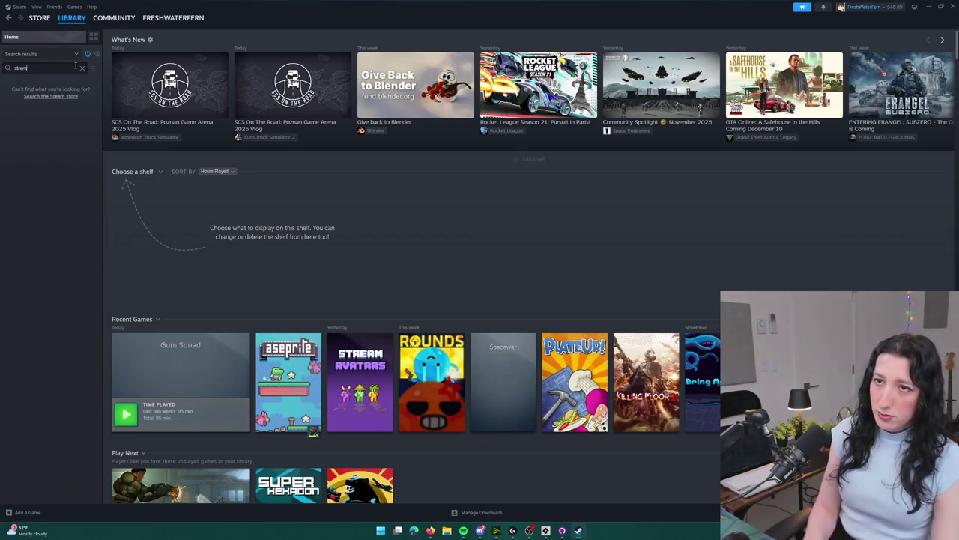
key(BackSpace)
double_click(33, 91)
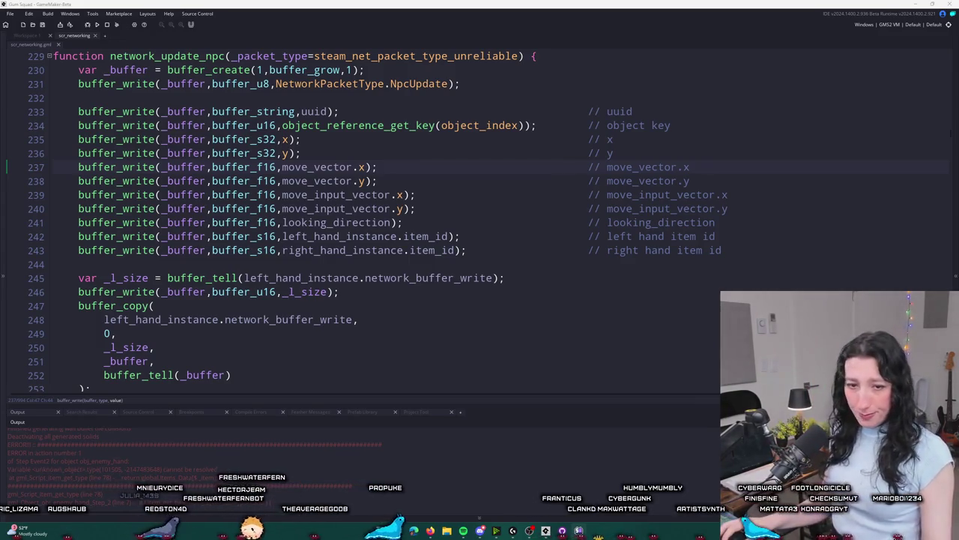
Inspect the buffer_s16 write types for both hand item ids in network_update_npc.
click(258, 250)
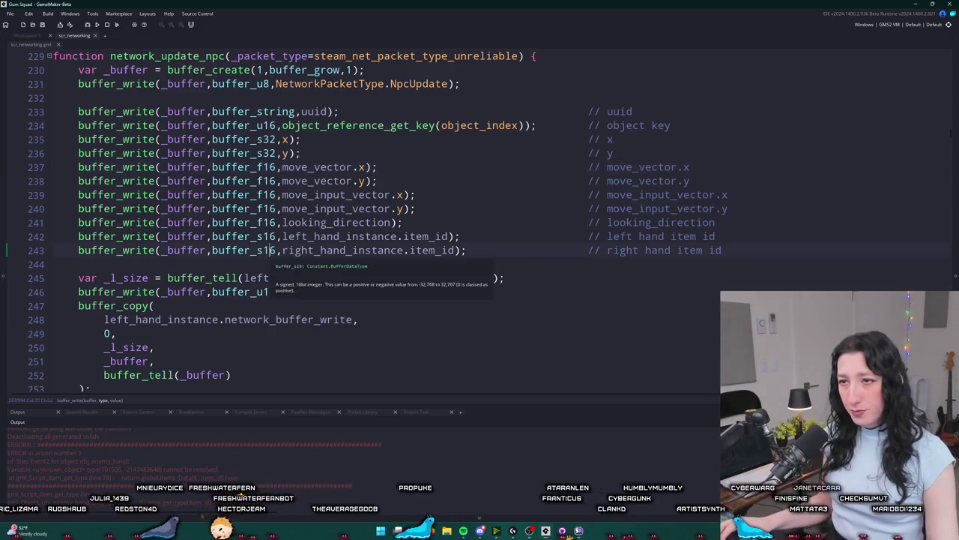
drag(263, 250, 268, 214)
text(s)
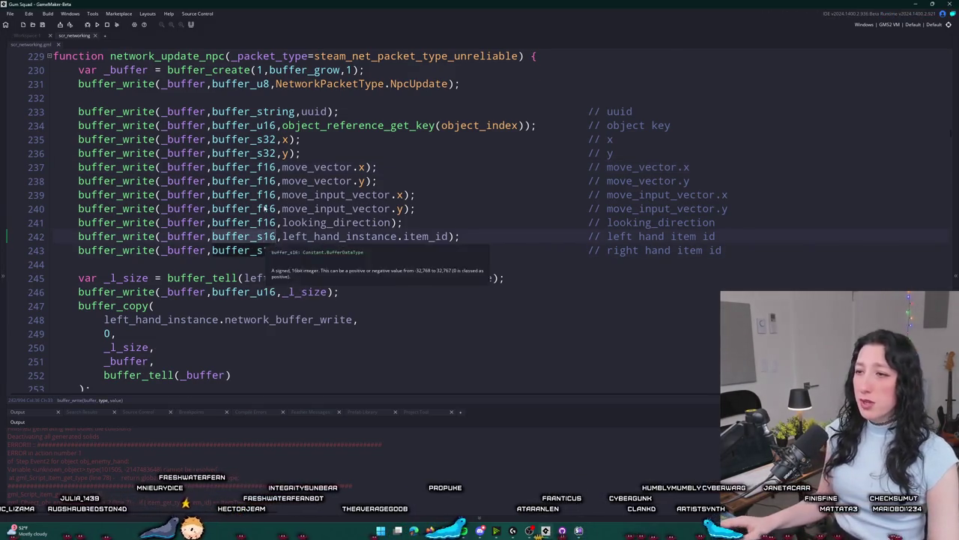
scroll(424, 161, up, 3)
scroll(423, 161, up, 2)
Search for NpcUpdate and jump to its receive handler in packet_functions.
click(430, 278)
double_click(429, 278)
scroll(430, 278, down, 2)
key(ctrl+f)
scroll(525, 224, down, 2)
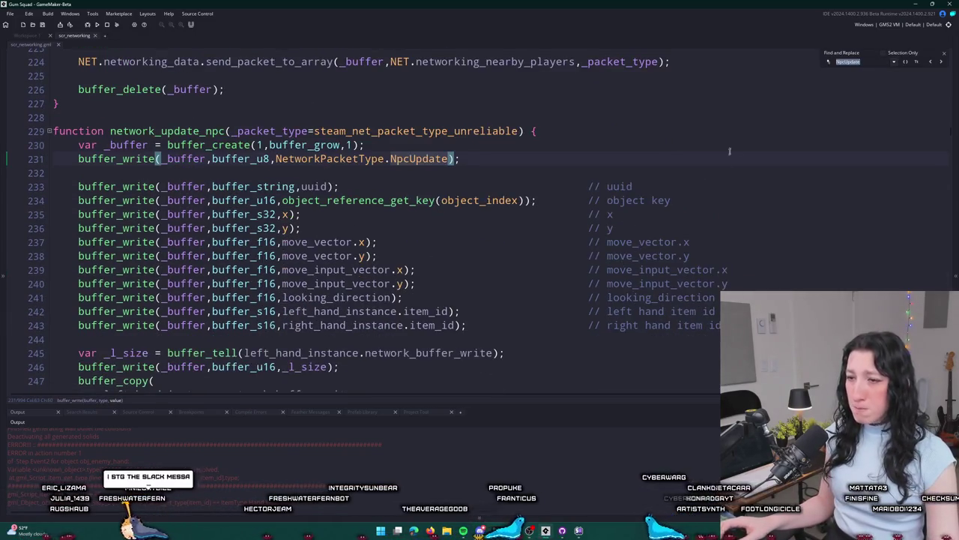
key(Return)
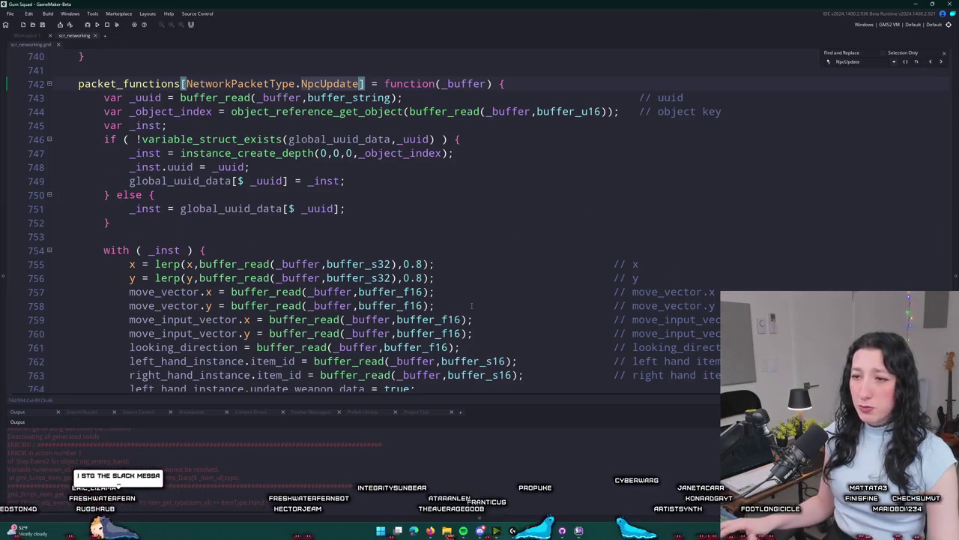
scroll(472, 306, down, 2)
Commit the scr_networking.gml change to main, push to origin, and run the game with F5.
click(945, 53)
click(755, 214)
click(563, 531)
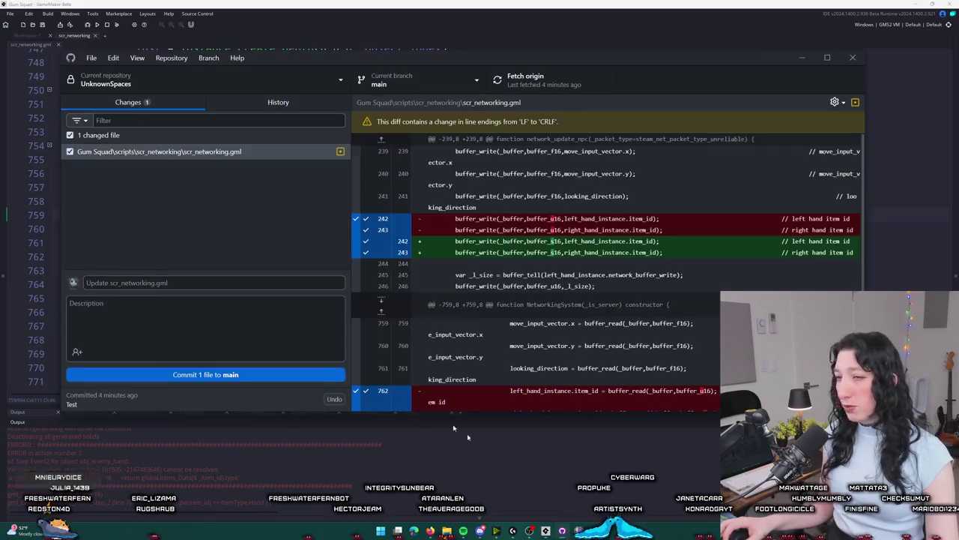
click(203, 399)
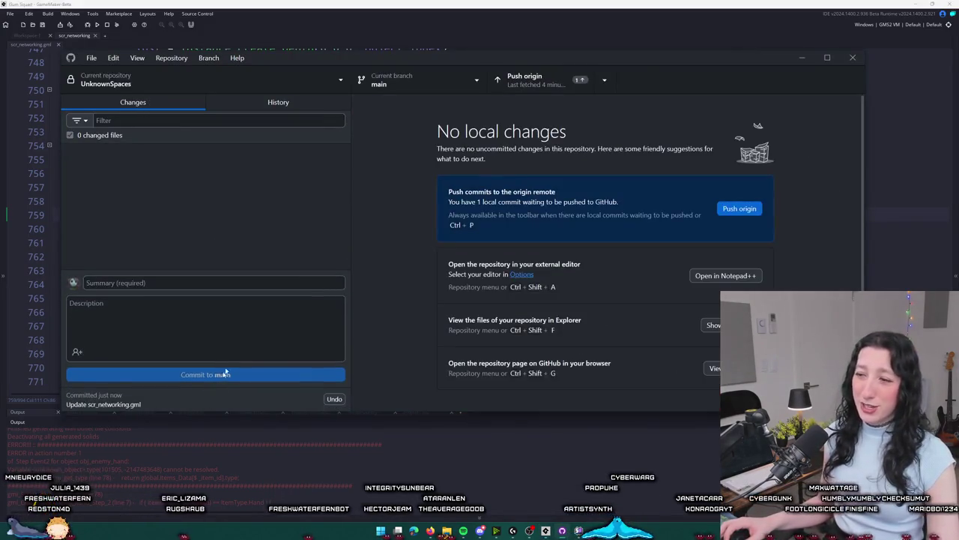
click(535, 84)
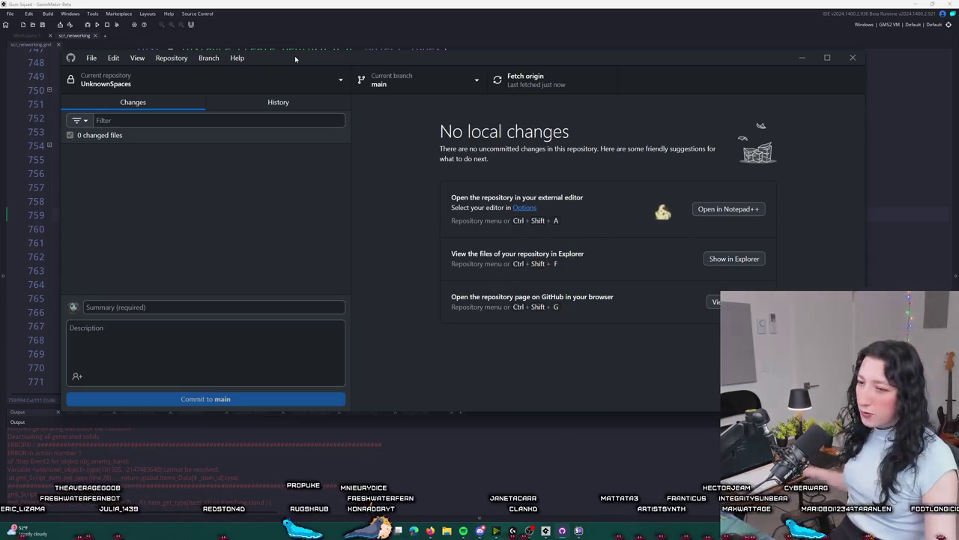
click(178, 3)
key(F5)
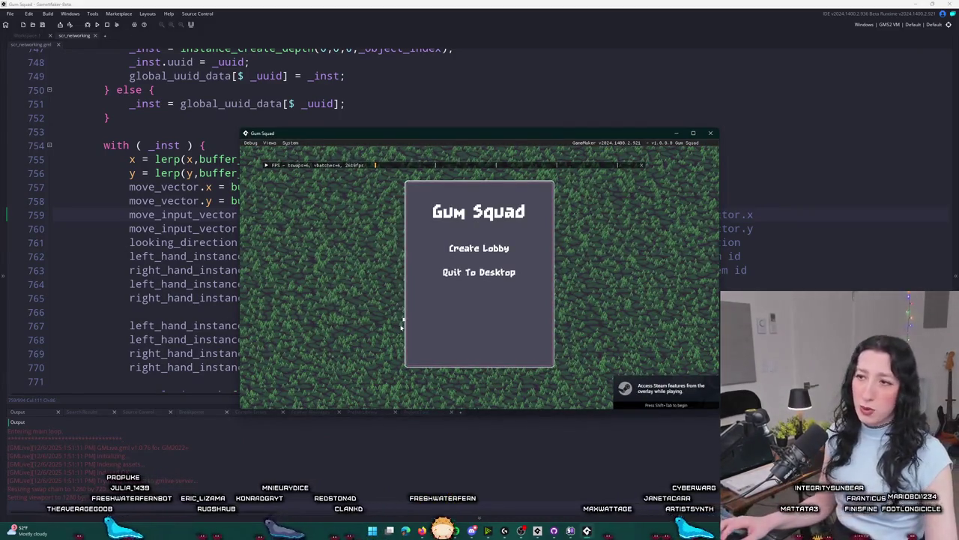
Maximize the game window and use the Steam overlay to act on the second test account.
double_click(408, 132)
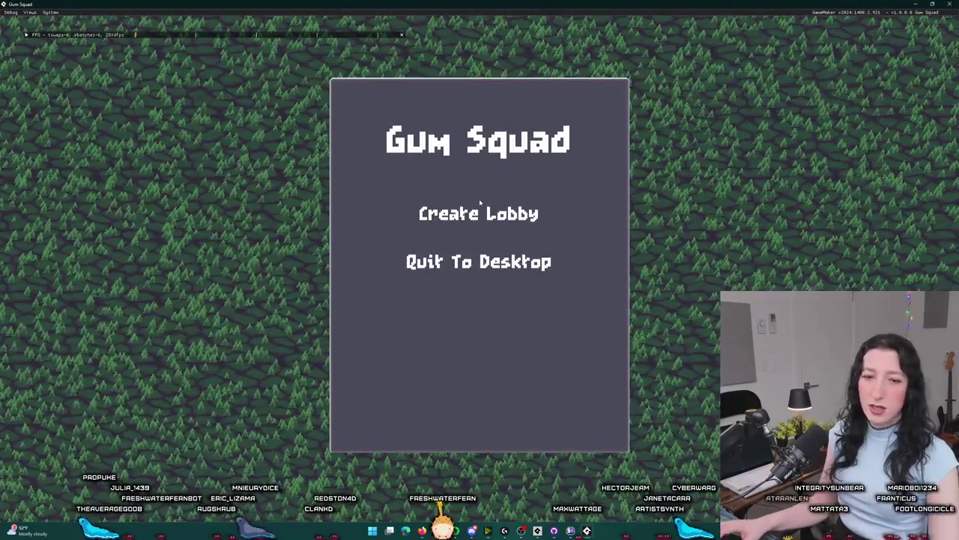
key(shift+Tab)
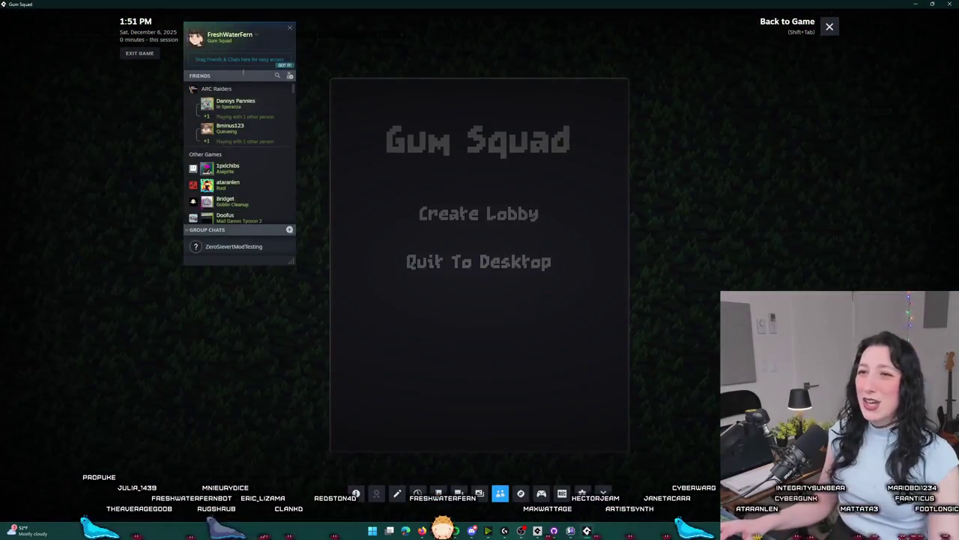
text(salt)
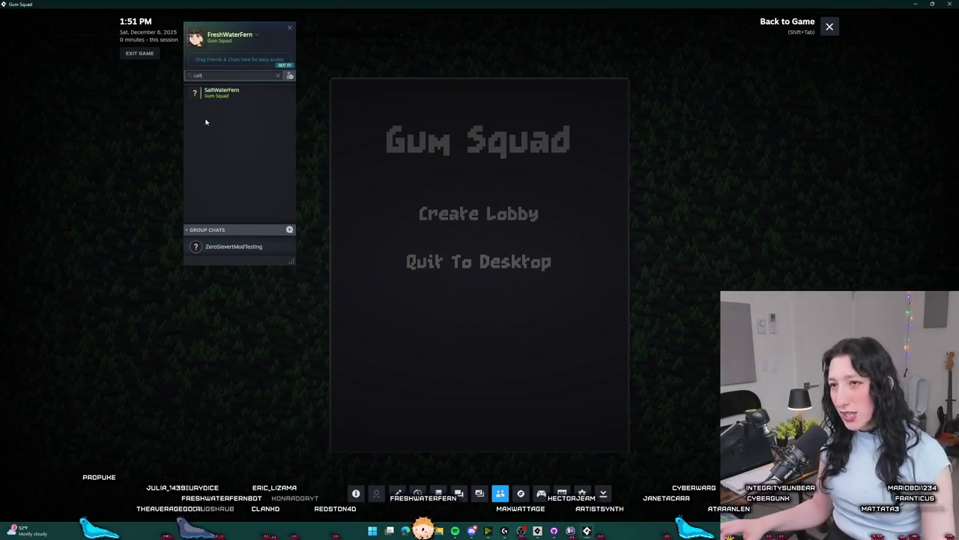
right_click(245, 93)
click(258, 169)
key(shift+Tab)
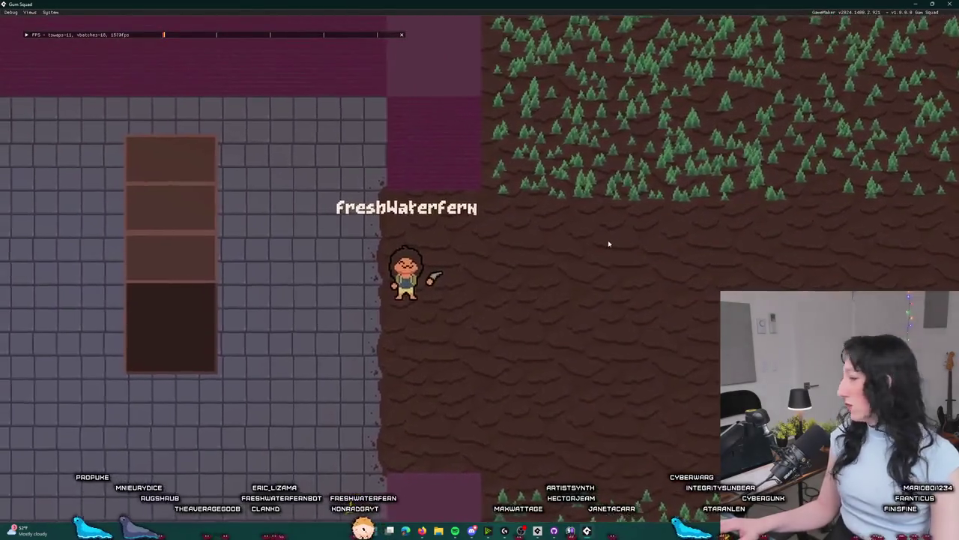
Walk the character around the room with WASD, then leave the game for the code editor.
key(a)
key(a)
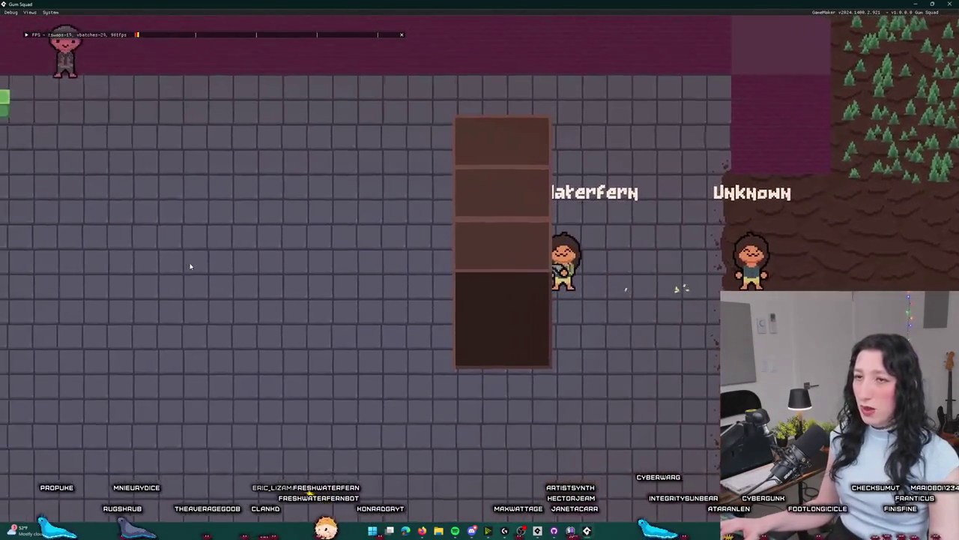
key(w)
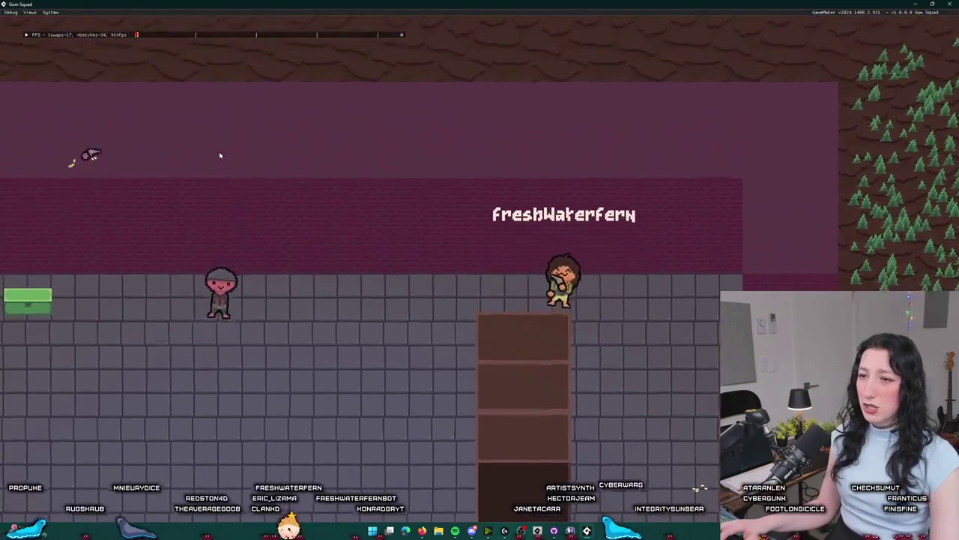
key(d)
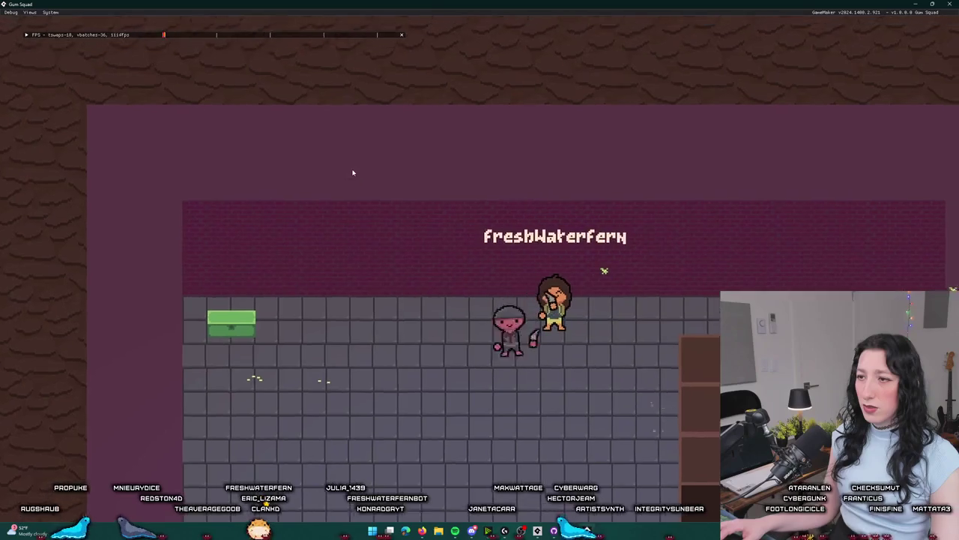
key(s)
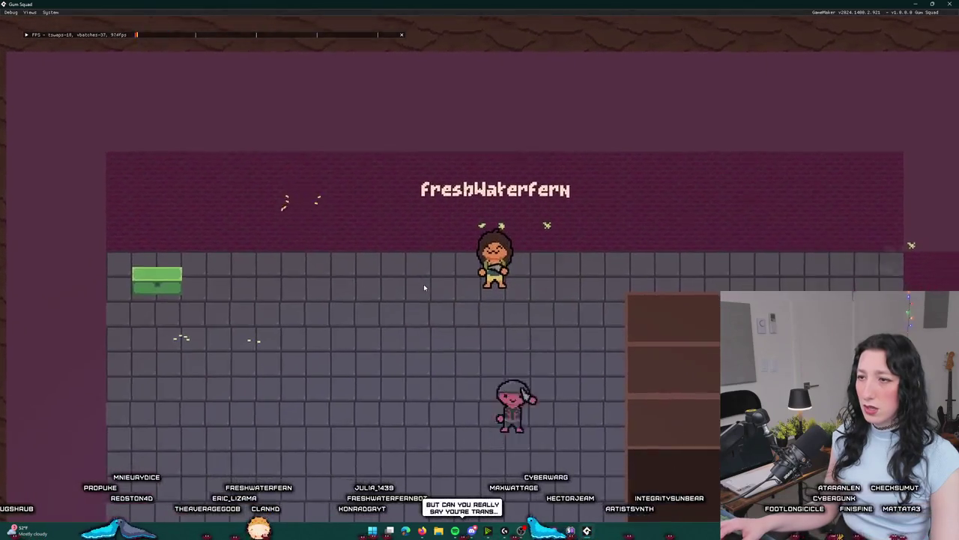
key(s)
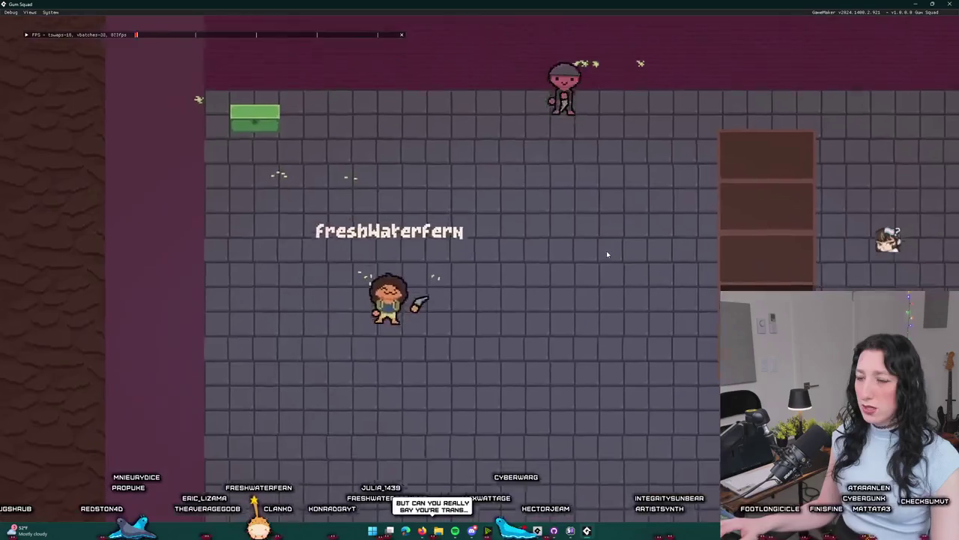
key(d)
key(w)
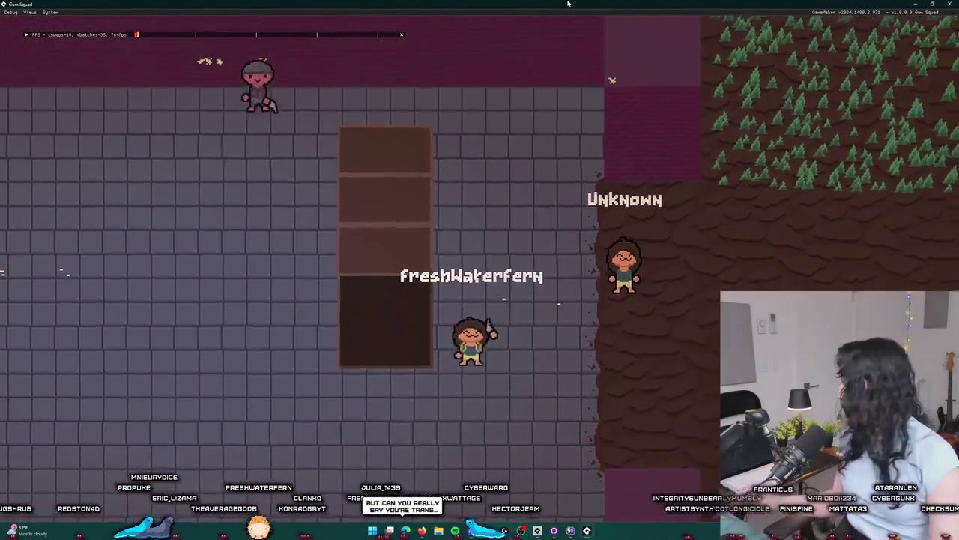
key(w)
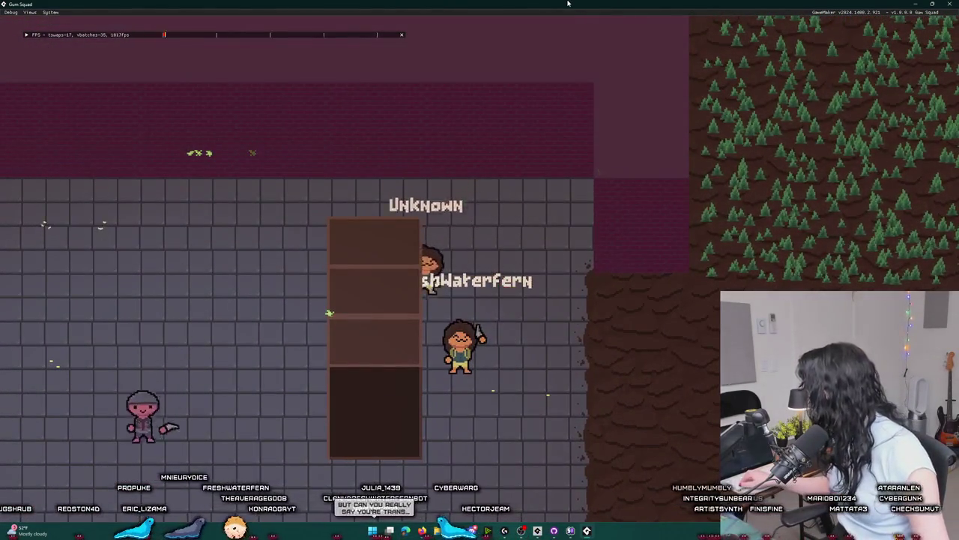
key(a)
key(s)
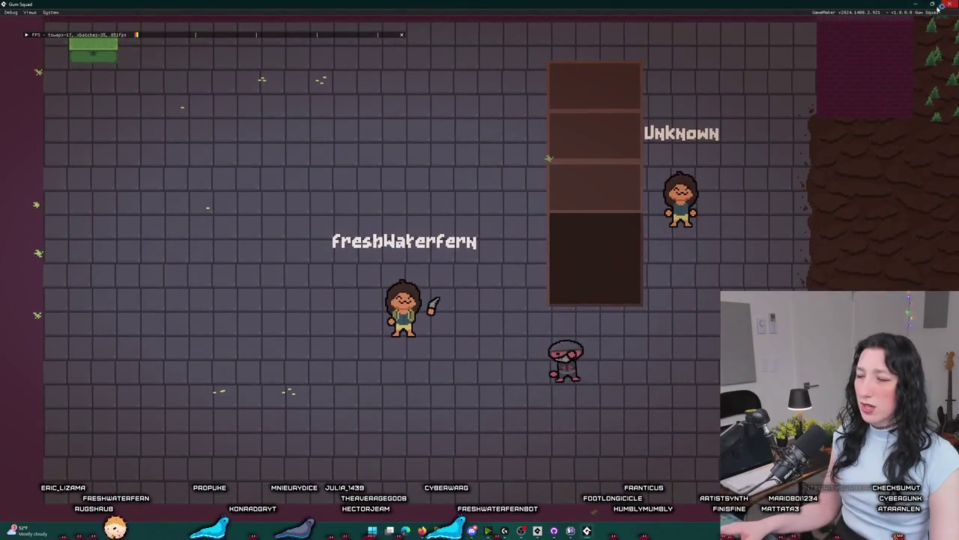
key(alt+Tab)
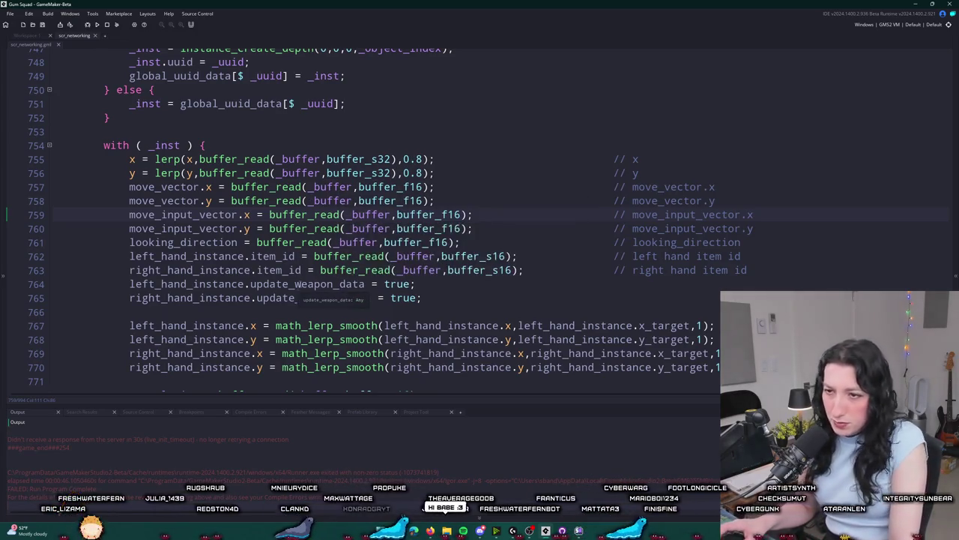
scroll(329, 297, down, 1)
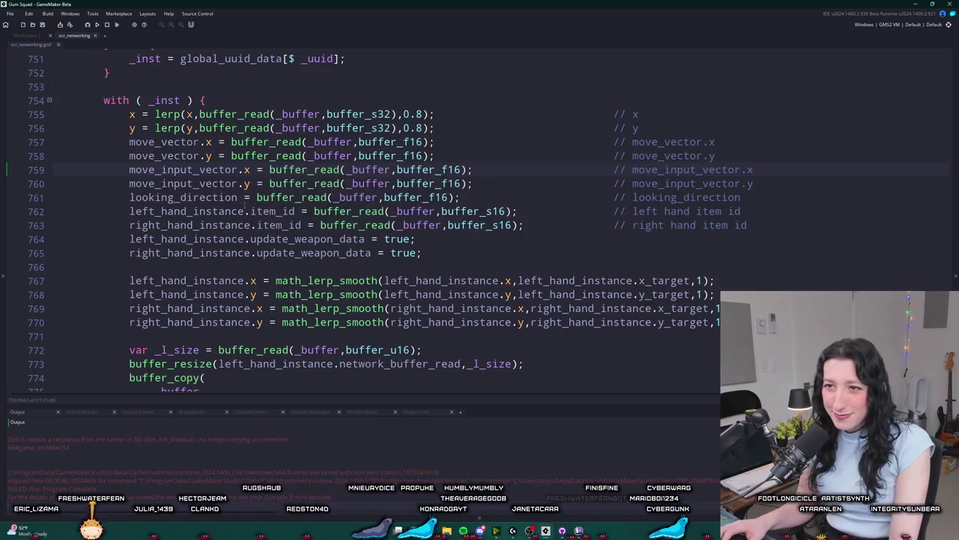
click(613, 280)
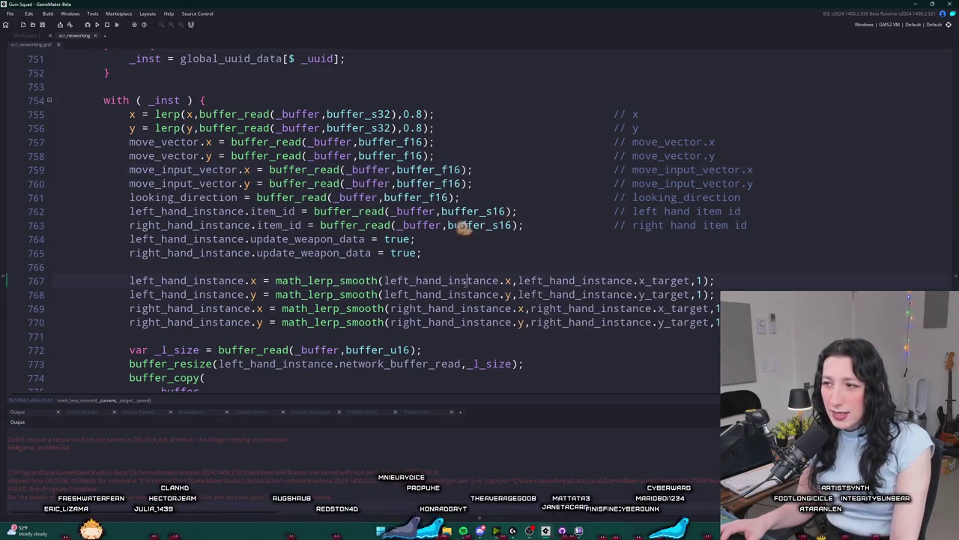
double_click(665, 280)
scroll(668, 278, down, 3)
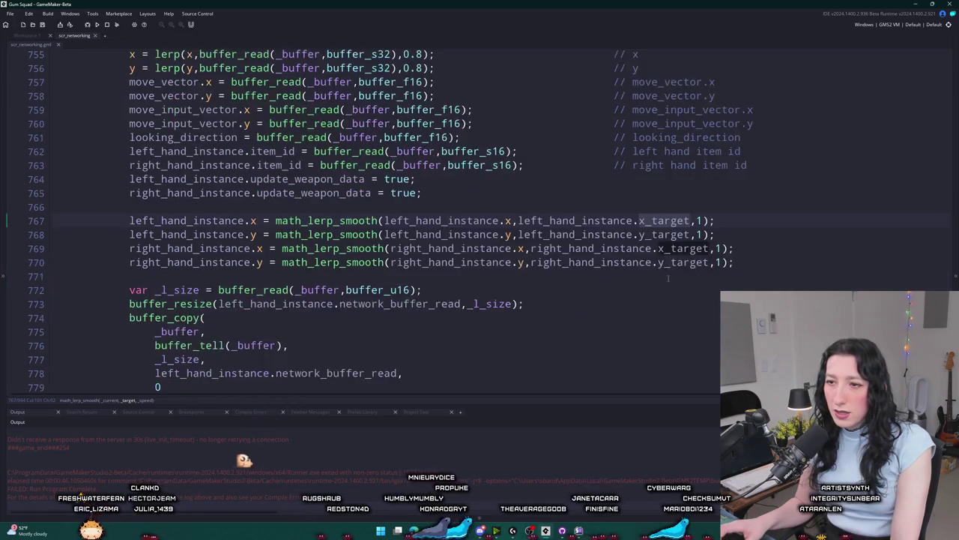
scroll(668, 278, up, 4)
scroll(483, 271, down, 3)
scroll(346, 282, down, 8)
scroll(351, 277, up, 8)
scroll(353, 276, up, 17)
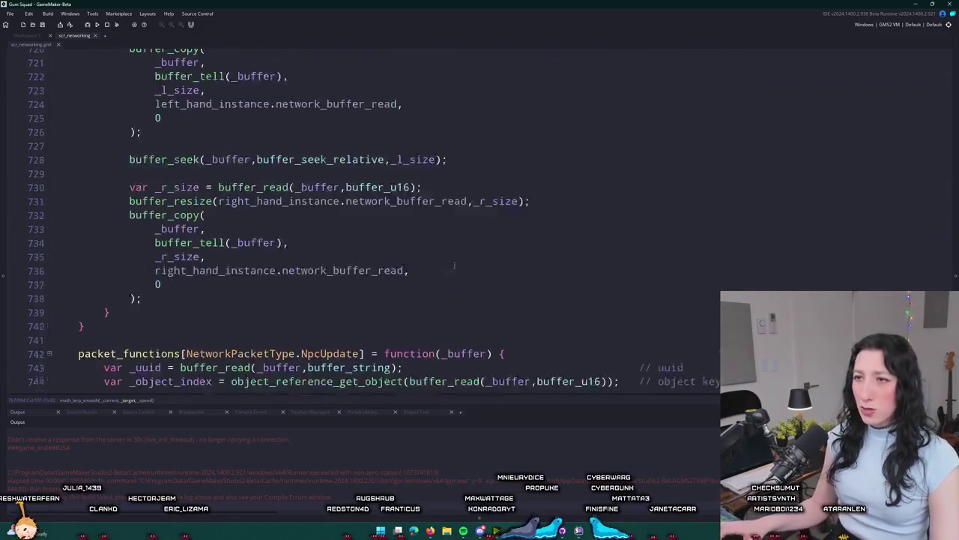
scroll(555, 272, up, 1)
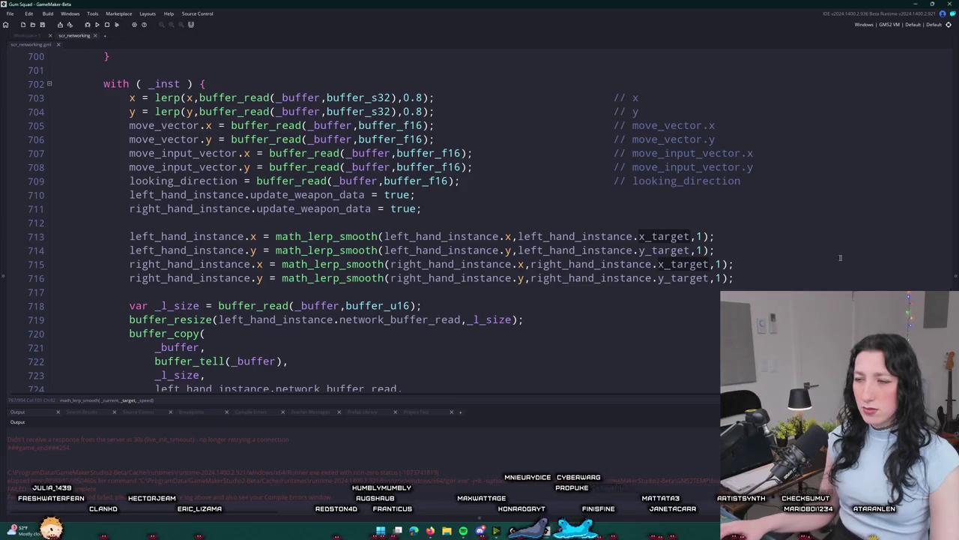
Search the project for every use of x_target.
click(690, 236)
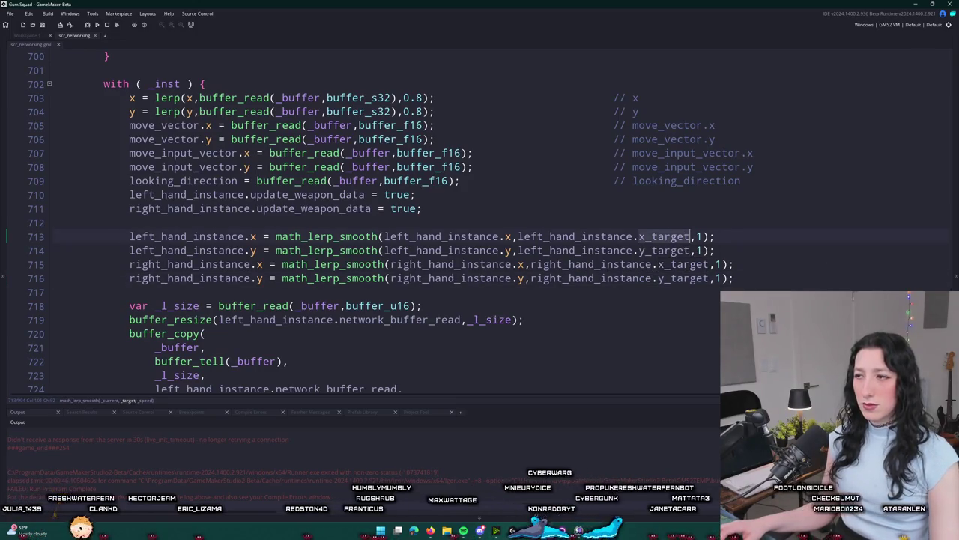
key(ctrl+f)
key(Return)
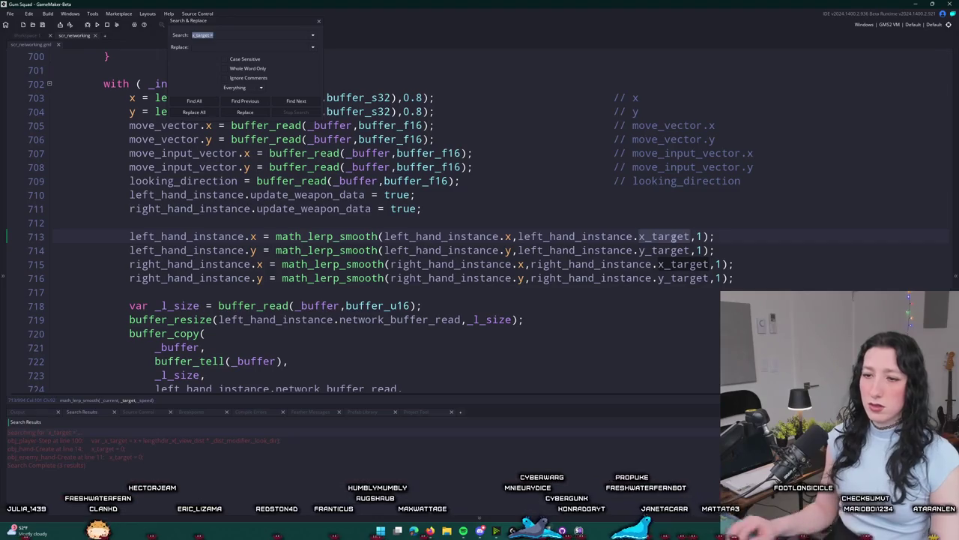
click(319, 21)
Delete the hand lerp lines 712–716 and 761–765, then save scr_networking.gml.
click(767, 279)
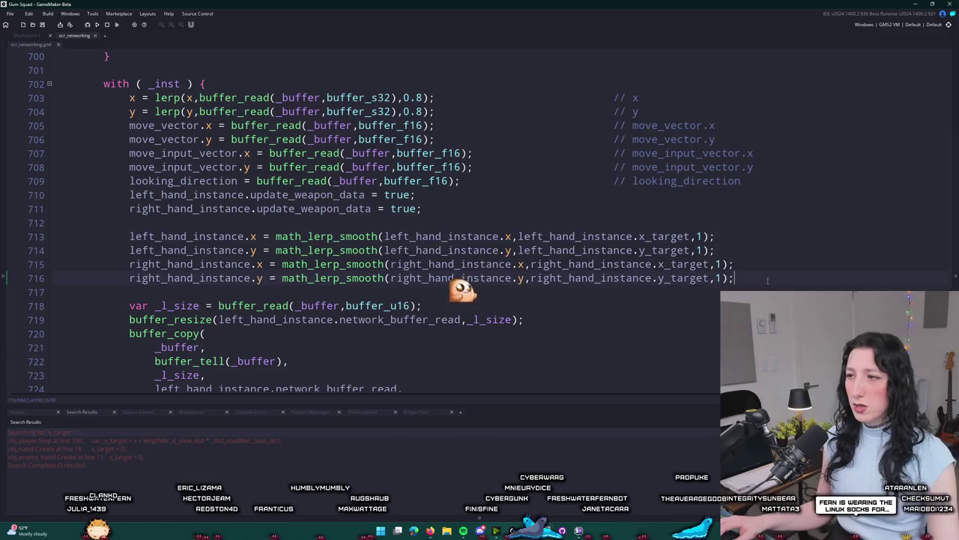
key(shift+Up)
key(shift+Up)
key(shift+Up)
key(BackSpace)
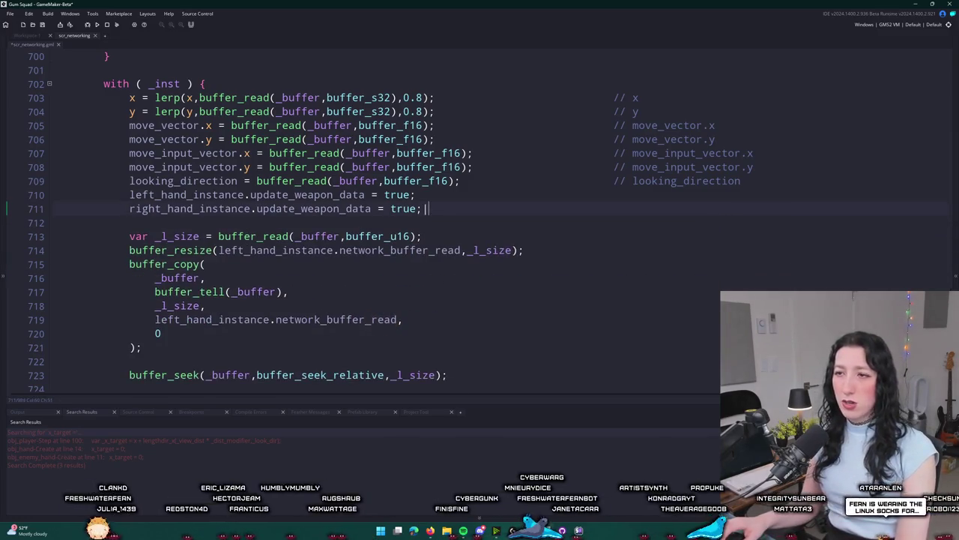
scroll(380, 283, down, 13)
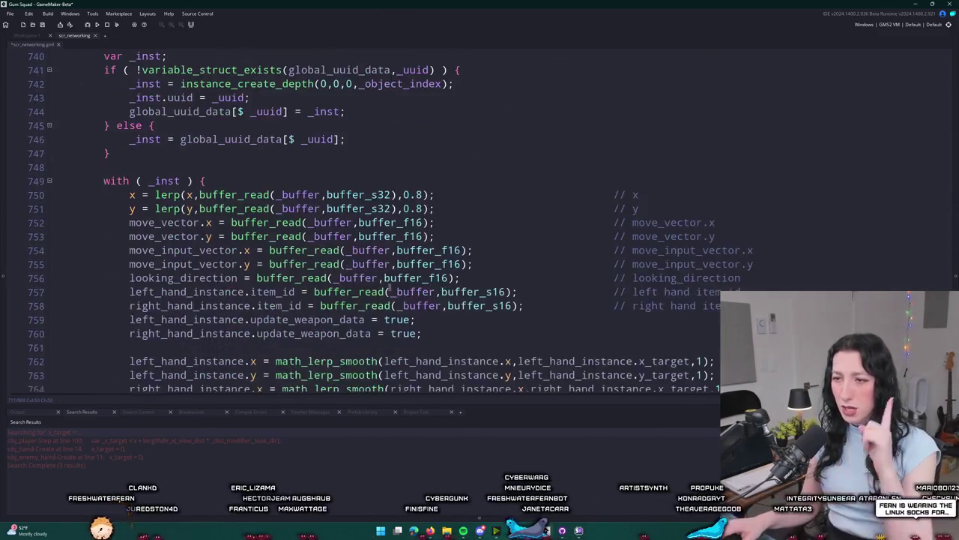
scroll(380, 283, down, 1)
drag(712, 342, 32, 289)
key(BackSpace)
key(BackSpace)
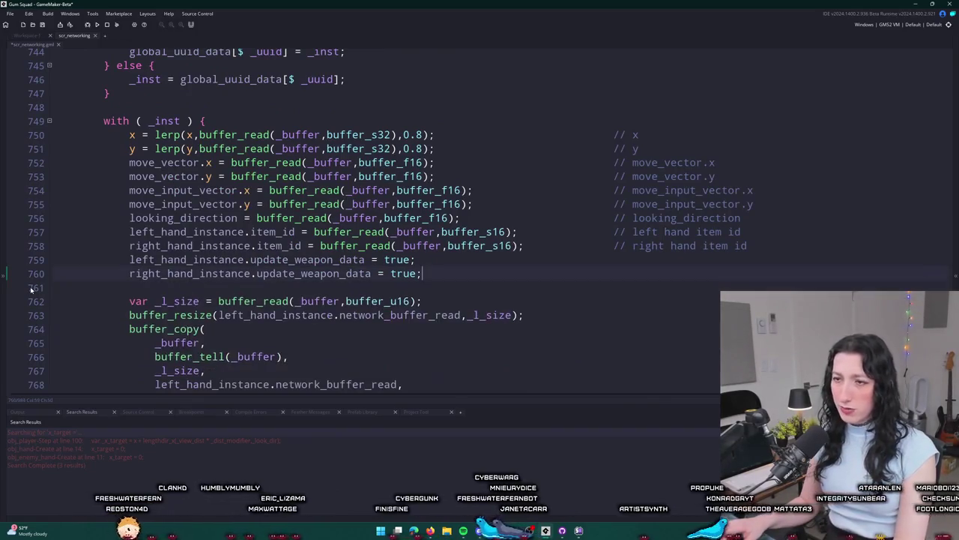
key(ctrl+s)
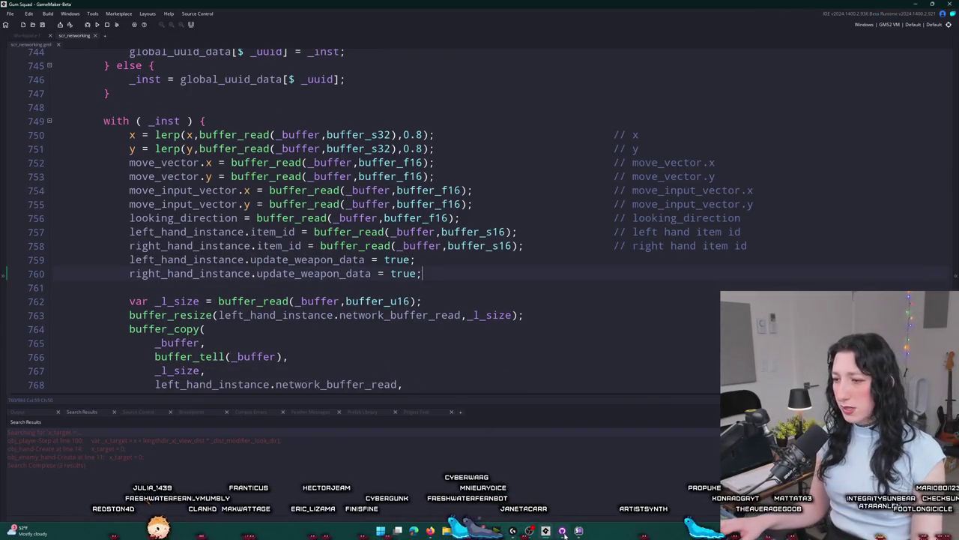
click(562, 531)
click(563, 530)
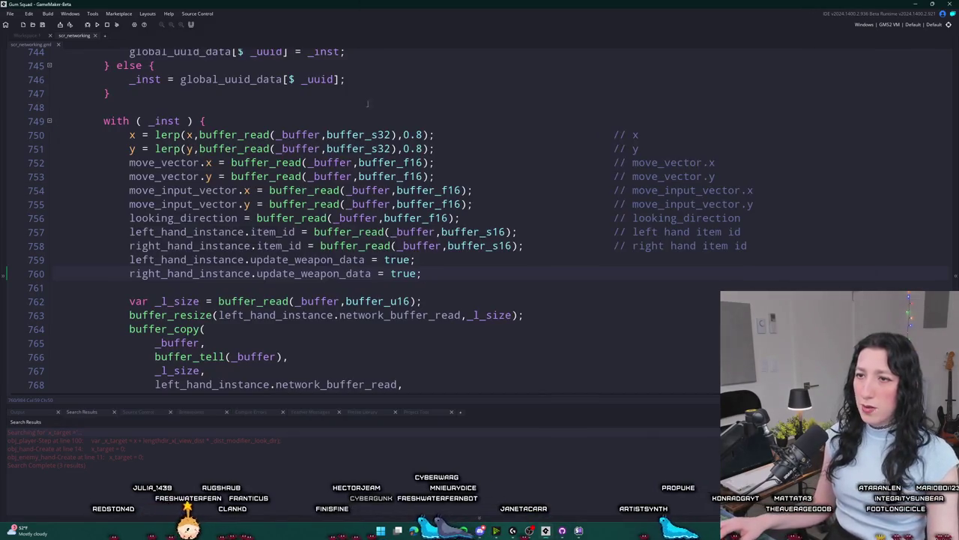
double_click(184, 217)
scroll(183, 218, down, 1)
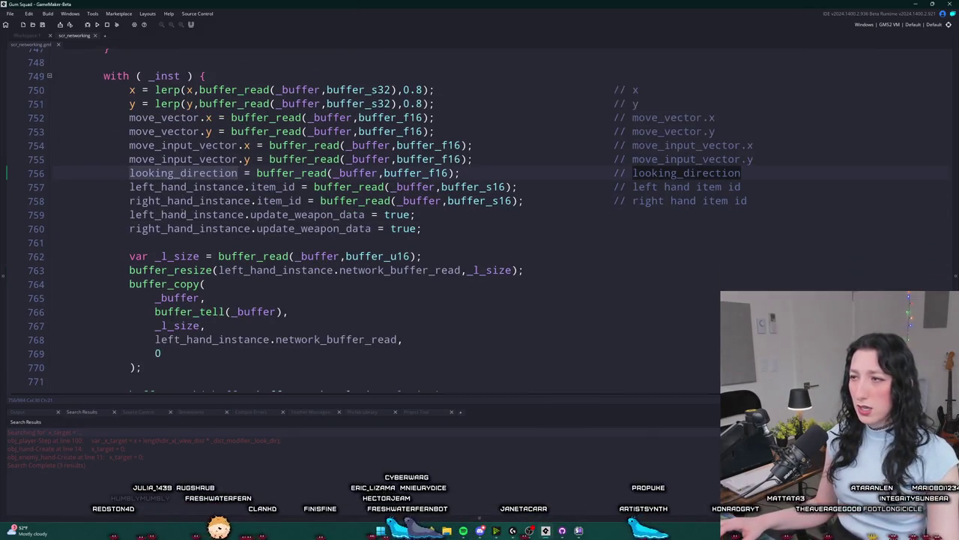
scroll(202, 161, down, 2)
scroll(202, 161, up, 1)
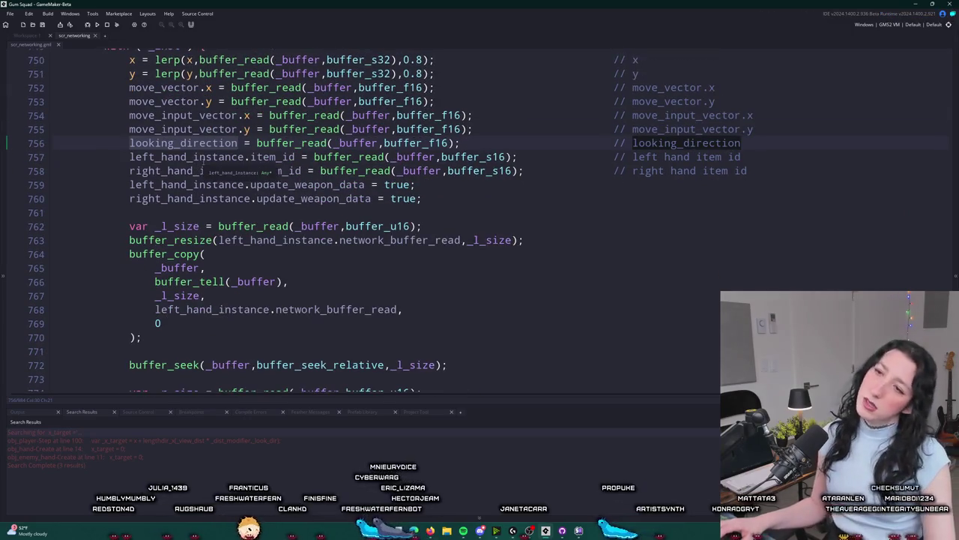
key(ctrl+f)
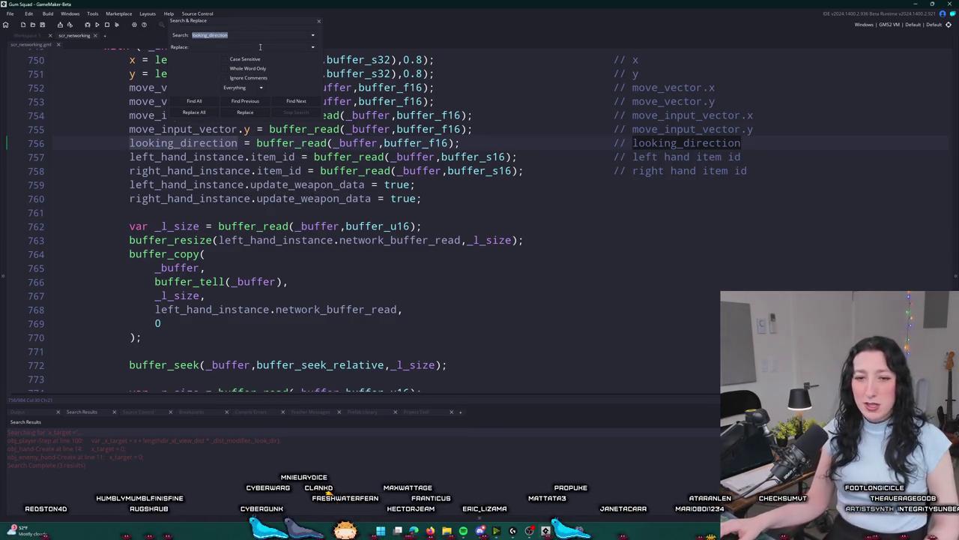
click(318, 25)
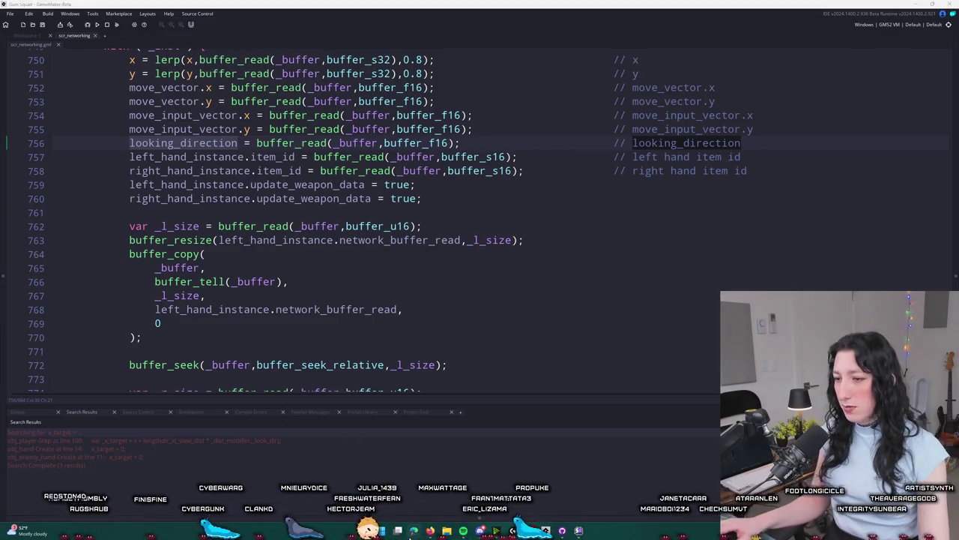
click(414, 530)
mouse_move(224, 6)
mouse_down()
mouse_move(255, 64)
mouse_move(422, 4)
mouse_up()
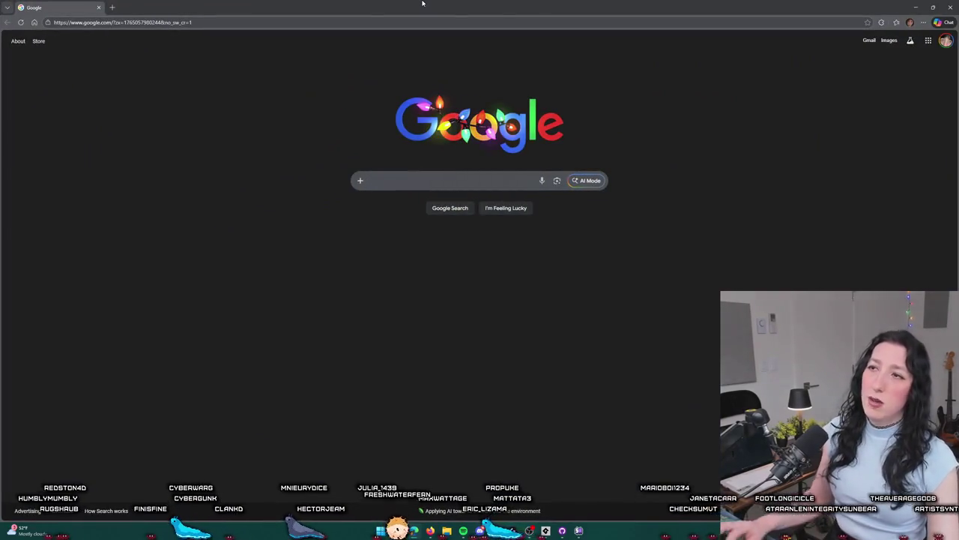
Go to partner.steampowered.com in Chrome.
key(ctrl+l)
text(partner.pa)
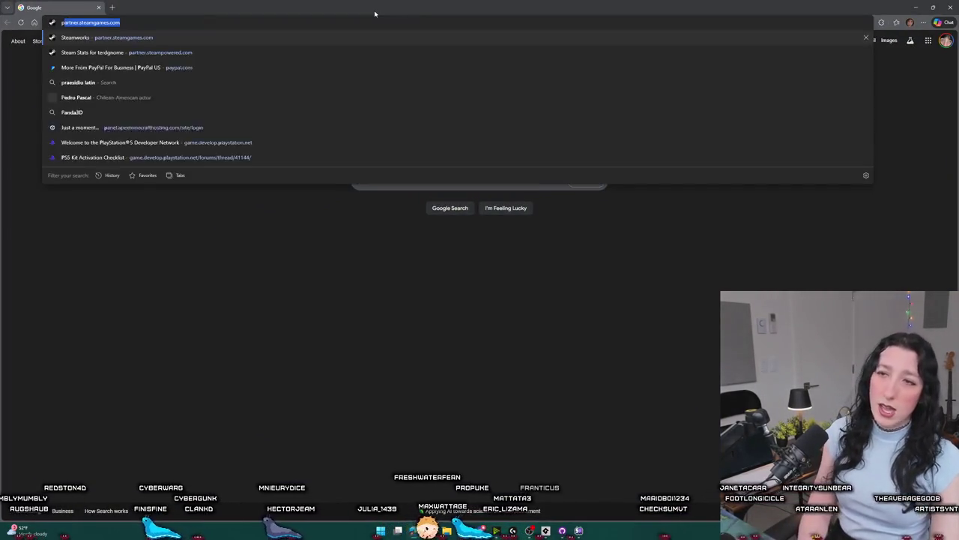
key(BackSpace)
key(BackSpace)
text(steam)
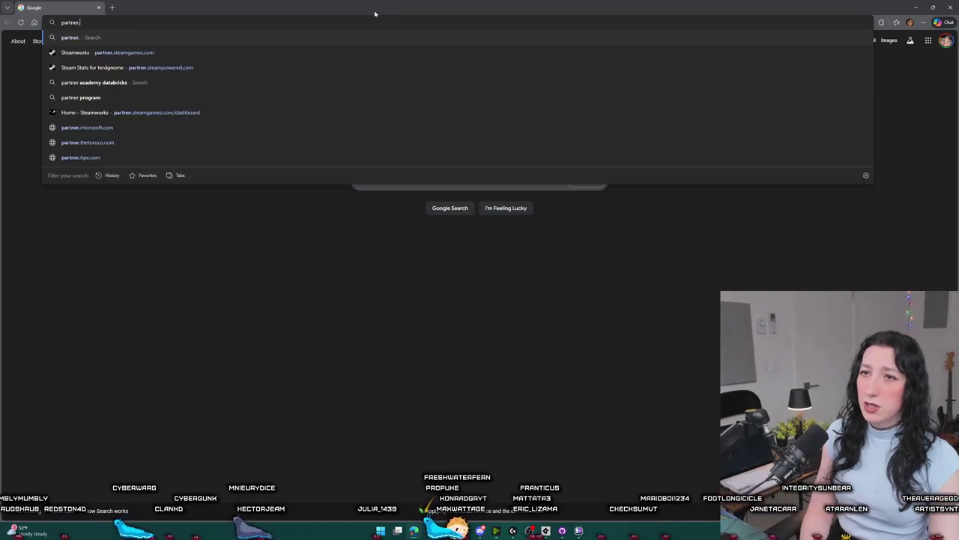
key(Return)
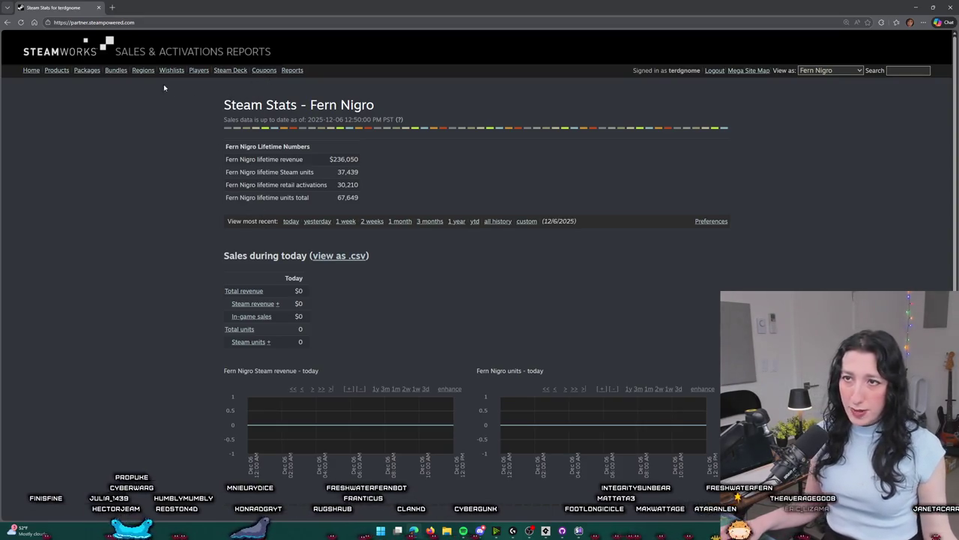
Scroll the all-history report down to the Mac and Linux top package tables and review Linux revenue.
scroll(449, 112, down, 2)
scroll(492, 150, up, 1)
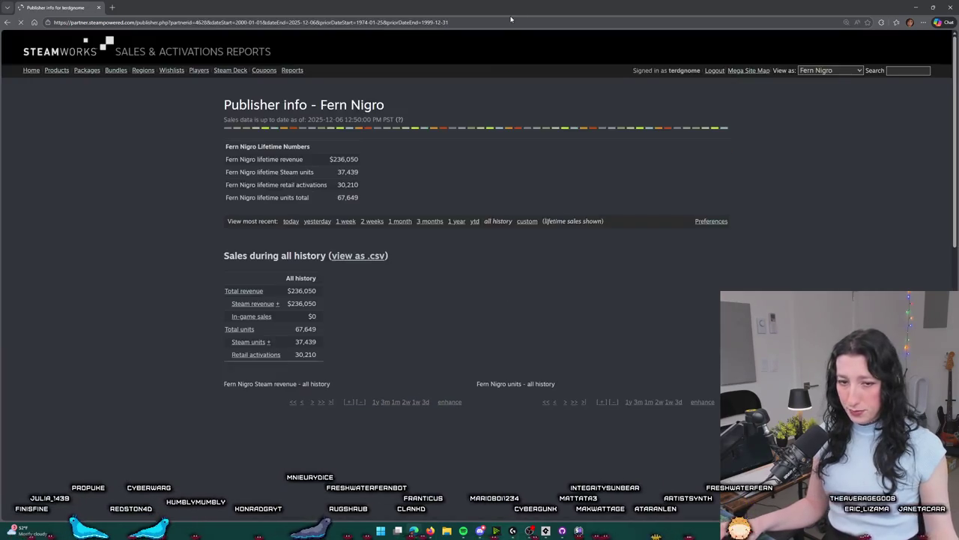
scroll(455, 239, down, 5)
scroll(454, 244, down, 3)
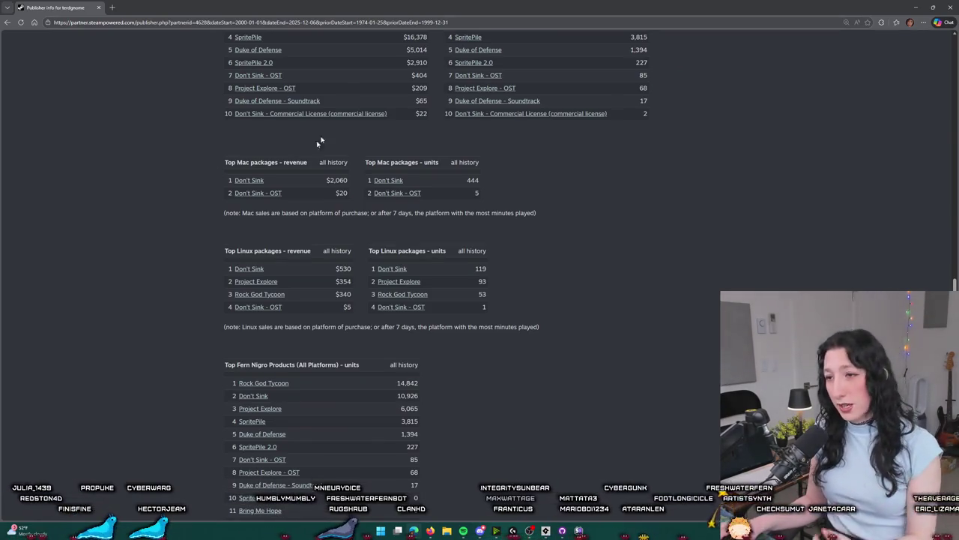
scroll(450, 224, down, 1)
scroll(644, 318, up, 1)
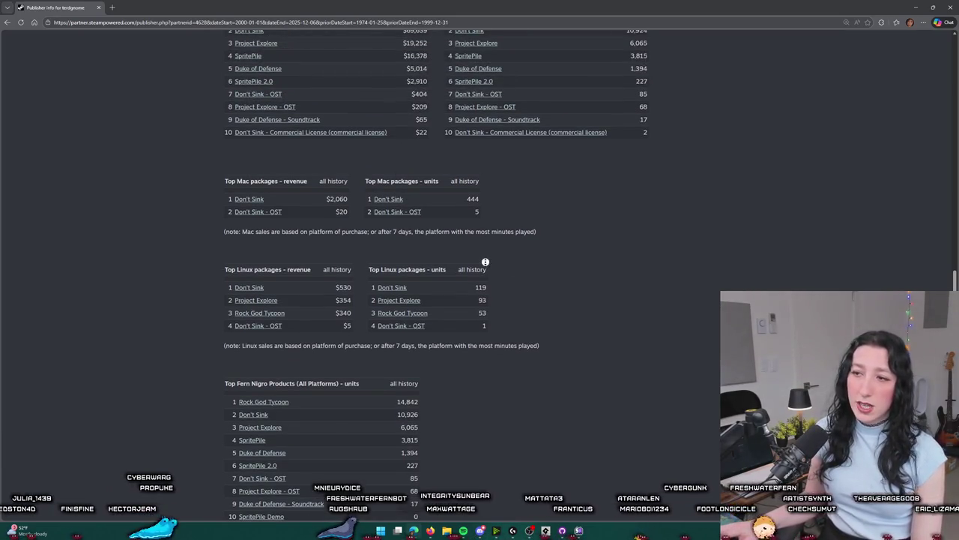
mouse_move(327, 296)
mouse_down()
mouse_move(342, 306)
mouse_move(504, 266)
mouse_up()
click(335, 301)
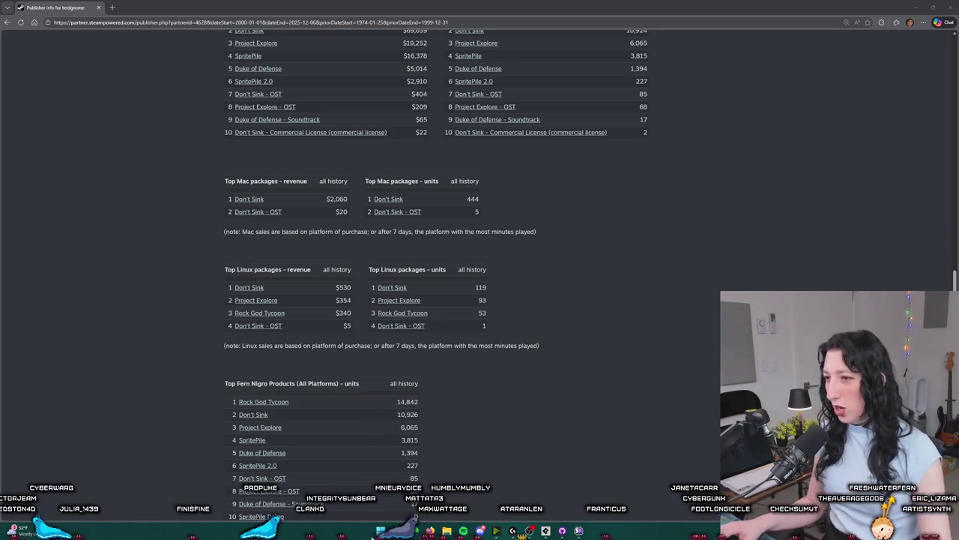
key(super)
In Calculator, add 530 + 354 + 340 to get 1224, then add 5.
text(calc)
key(Return)
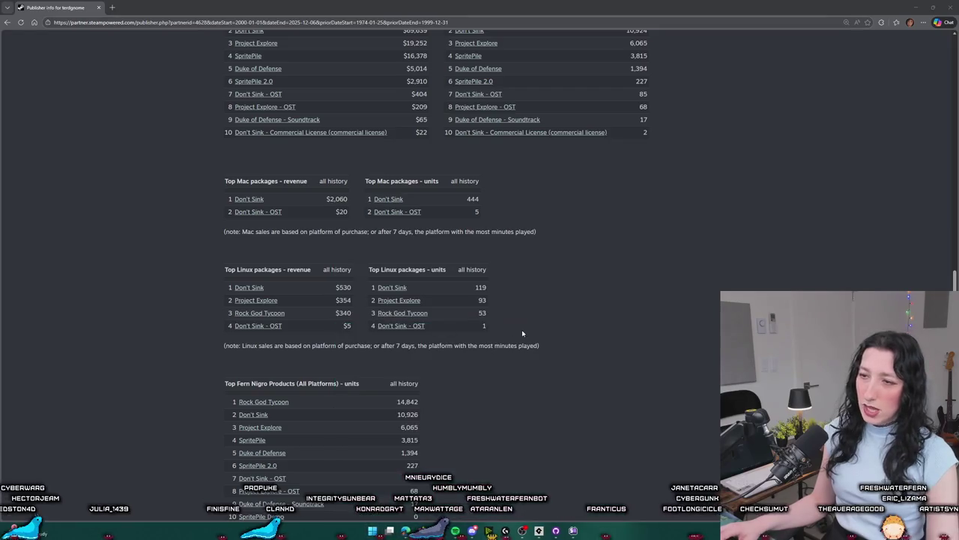
text(530)
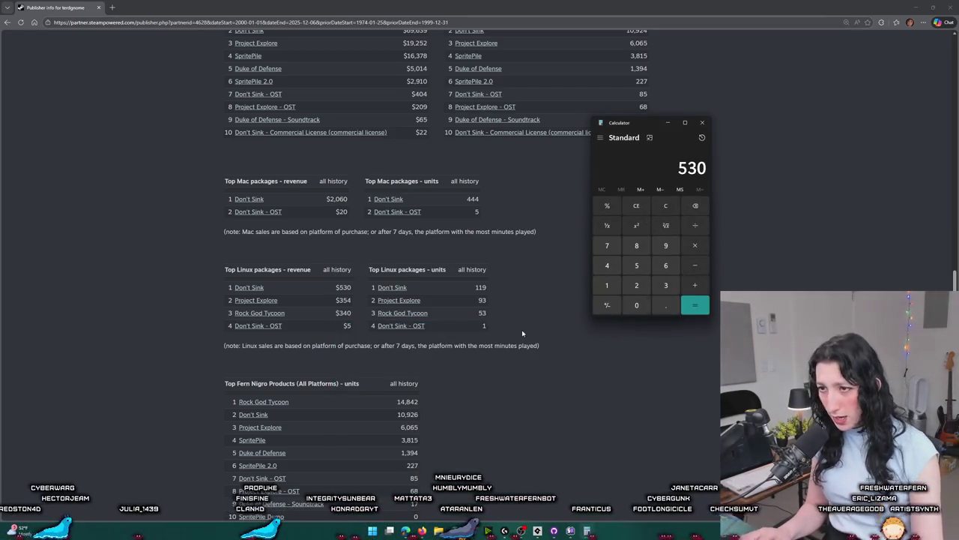
text(+354+340)
key(Return)
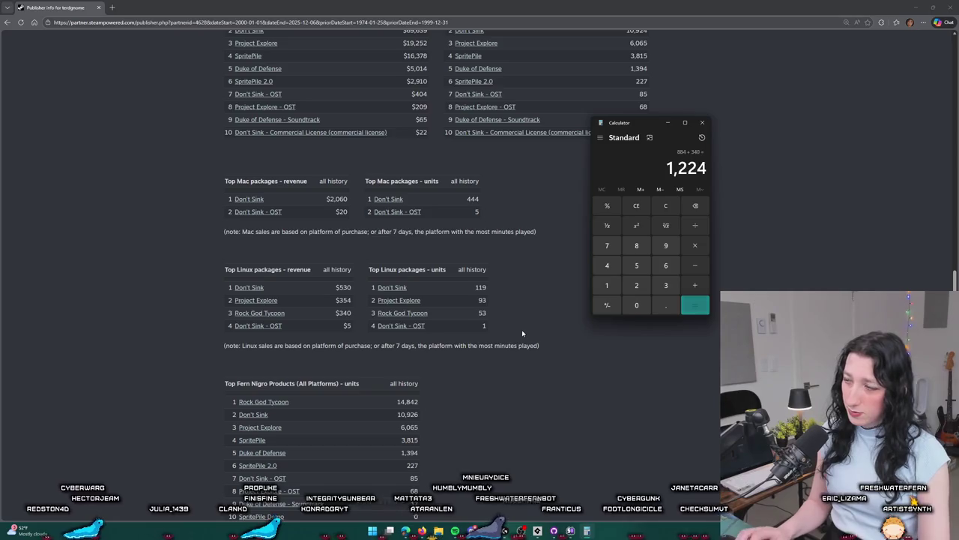
text(+5)
key(Return)
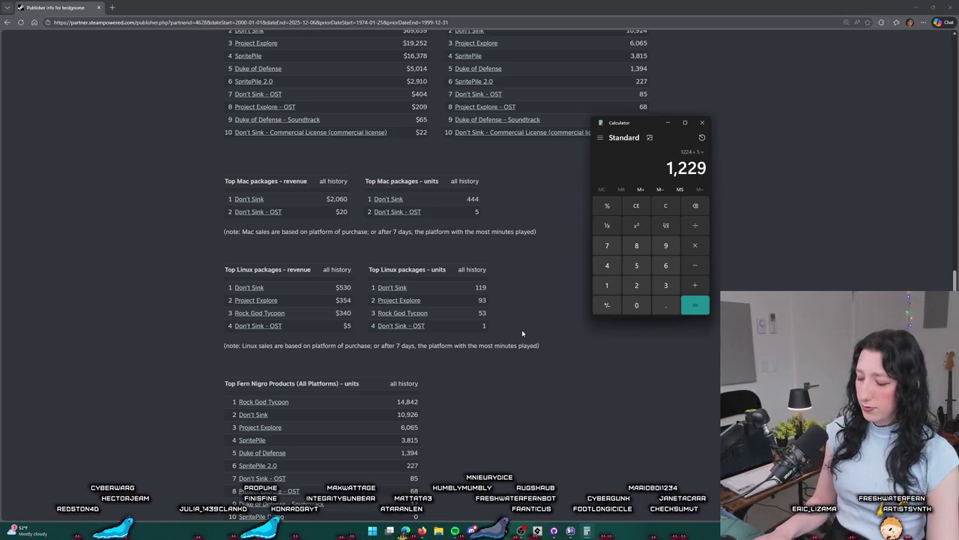
Clear Calculator, enter 1229, and move its window off the Steam units column.
text(8)
key(Escape)
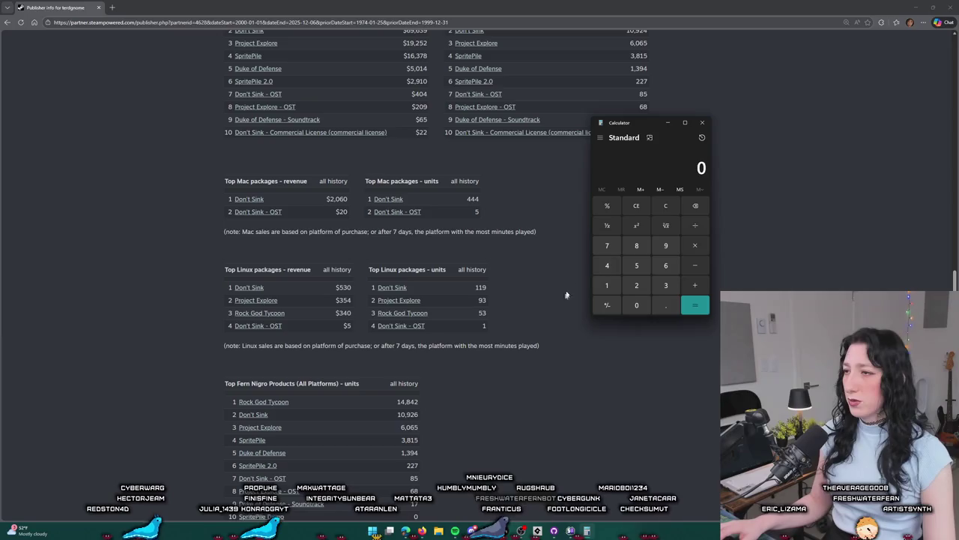
text(1229)
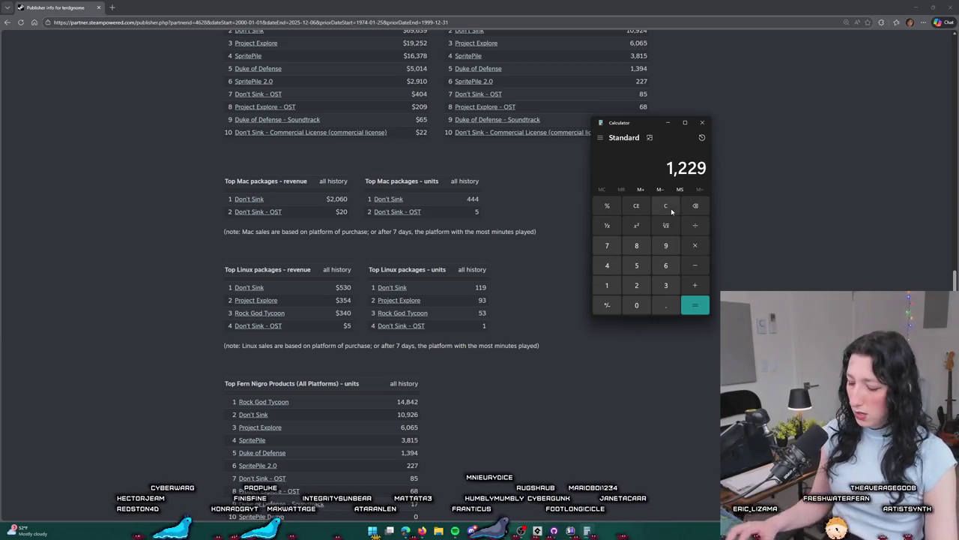
scroll(467, 188, up, 10)
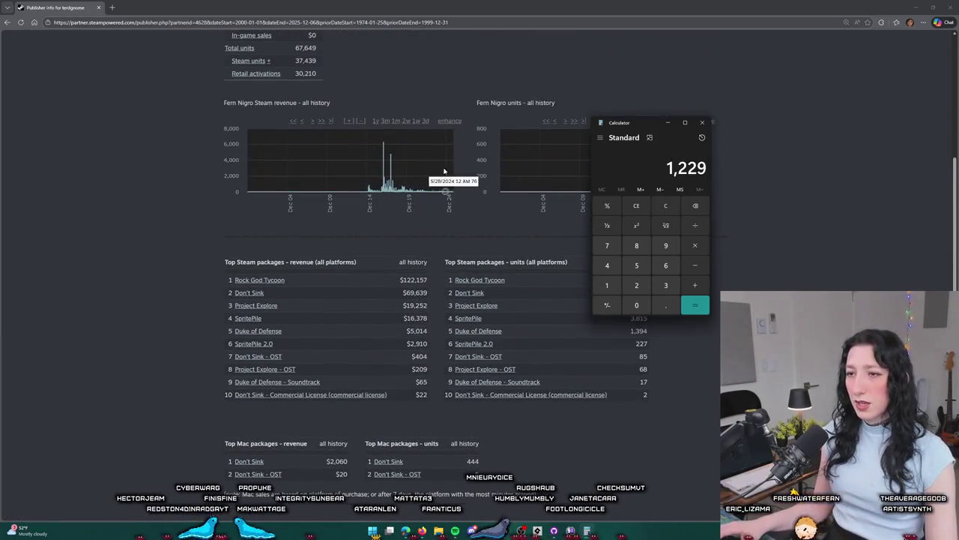
scroll(450, 171, up, 5)
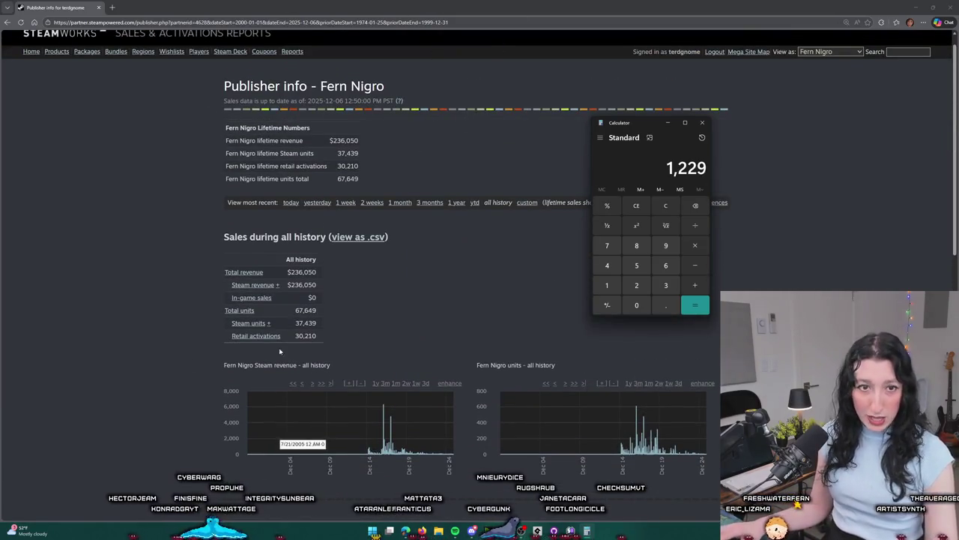
scroll(225, 337, down, 5)
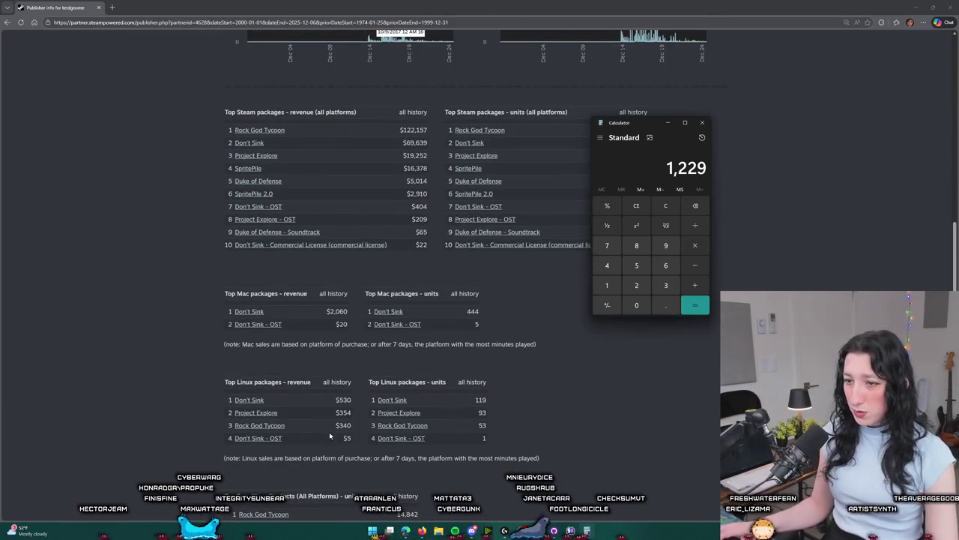
drag(654, 125, 747, 125)
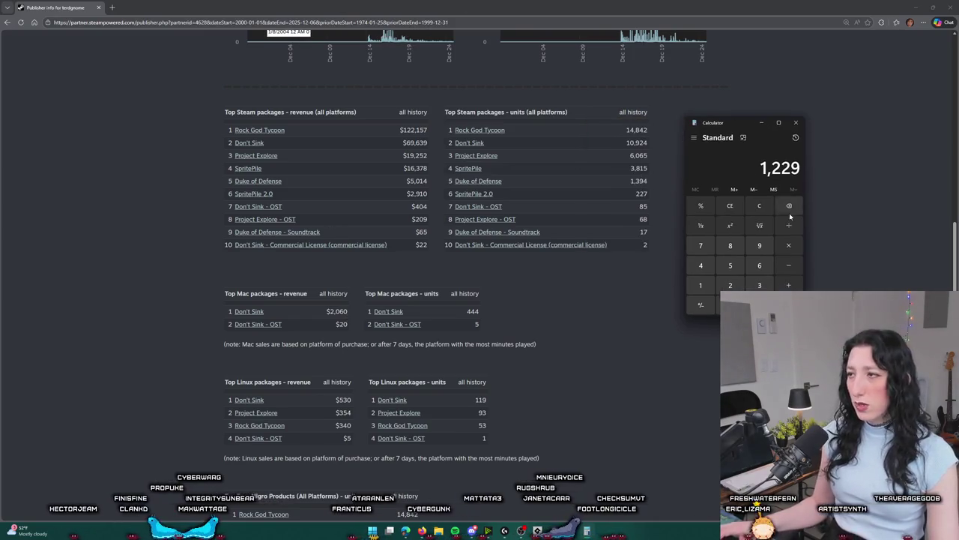
text(5)
Compute 1229 − 5, then 69,639 − 2,060 = 67,579.
key(Return)
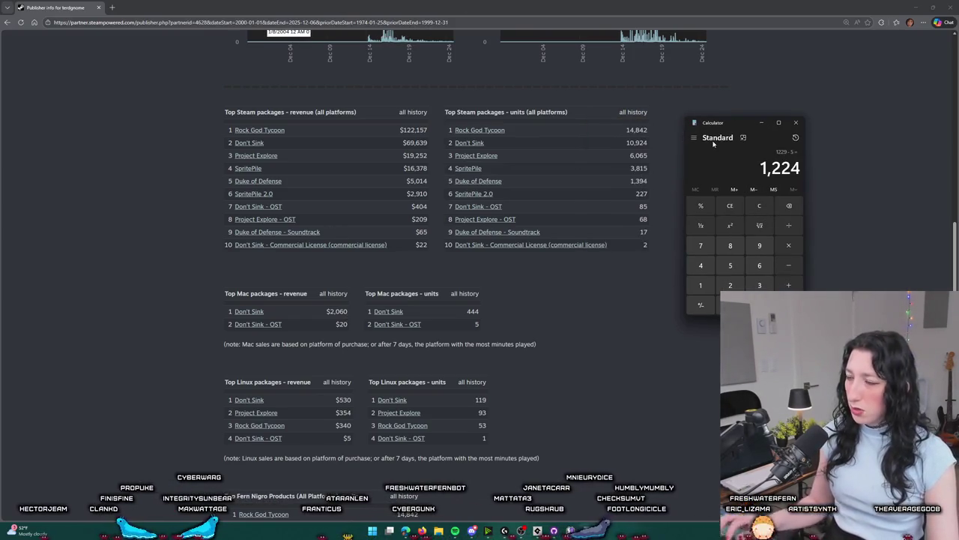
click(766, 205)
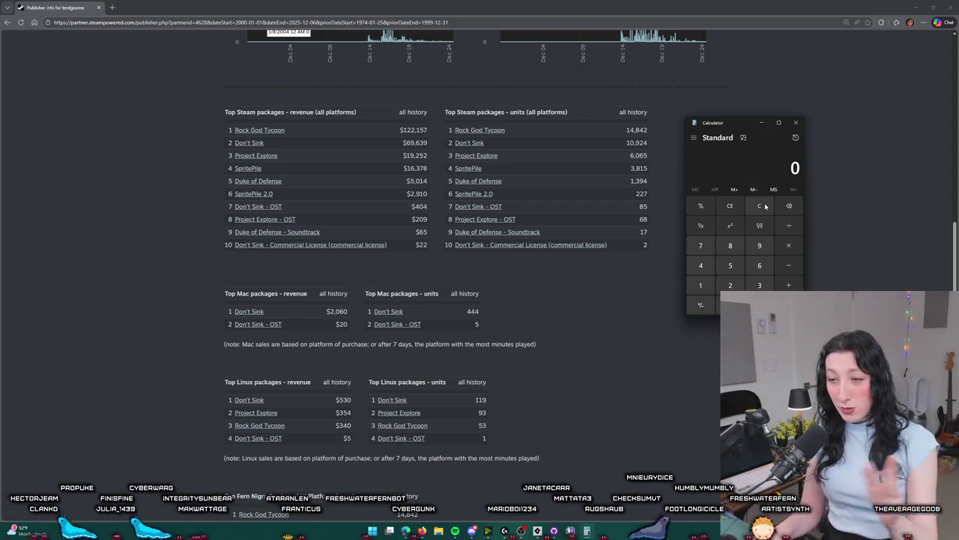
text(60)
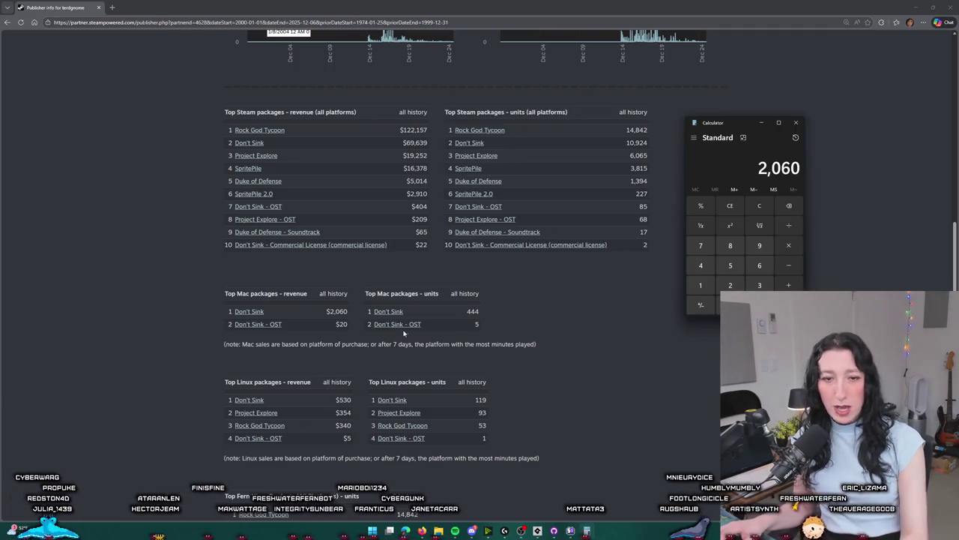
click(766, 199)
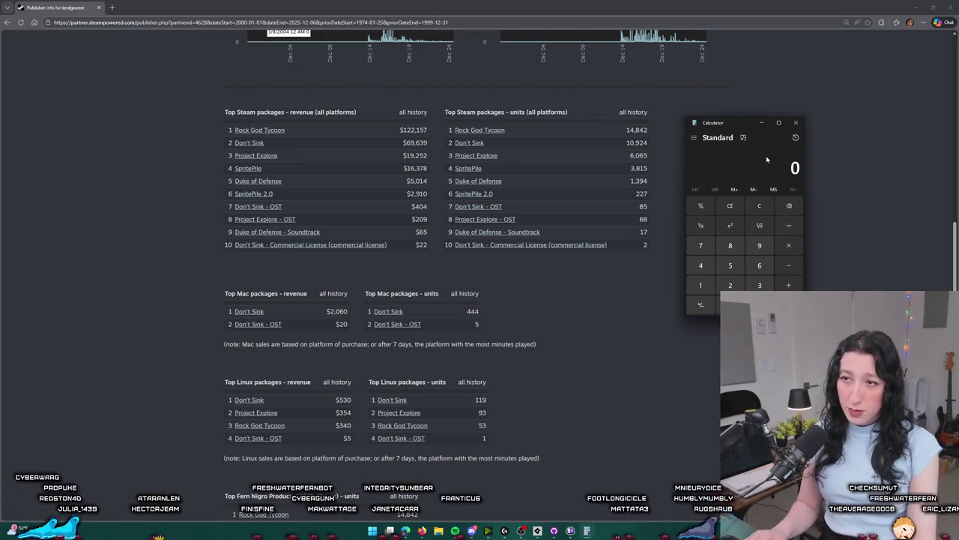
text(696,398)
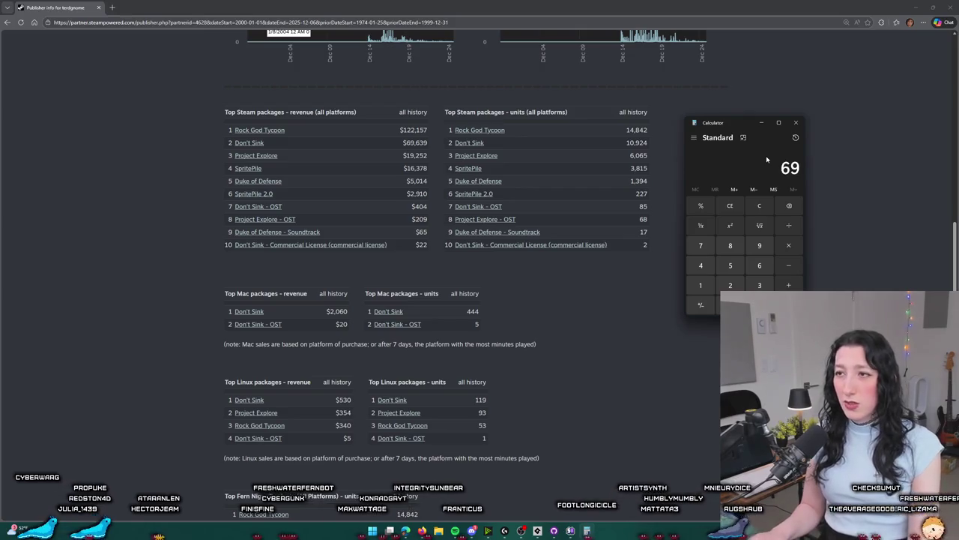
key(BackSpace)
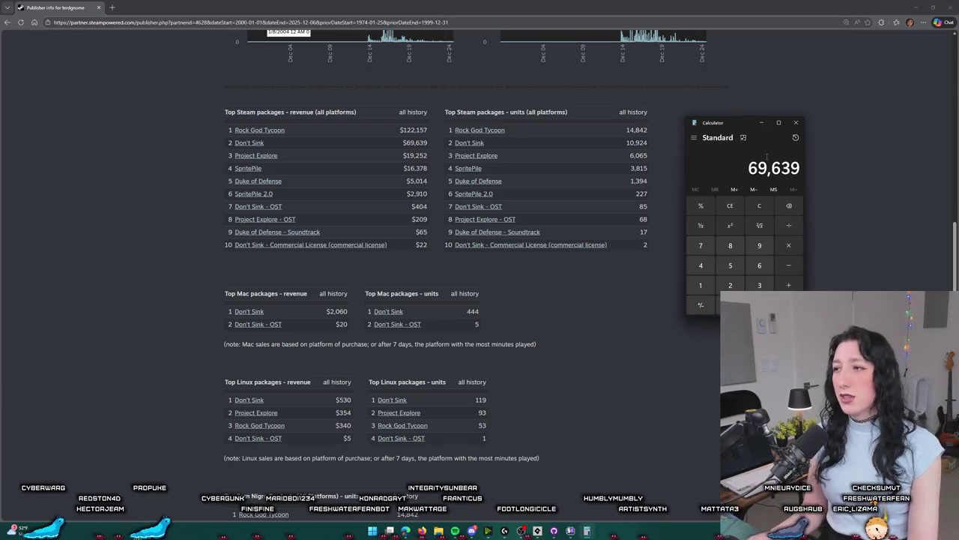
text(/2060)
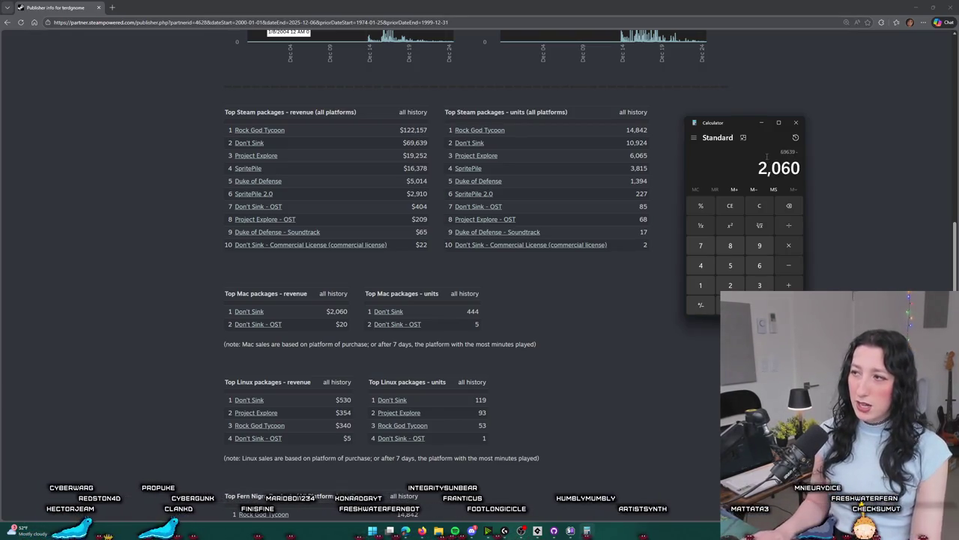
key(Return)
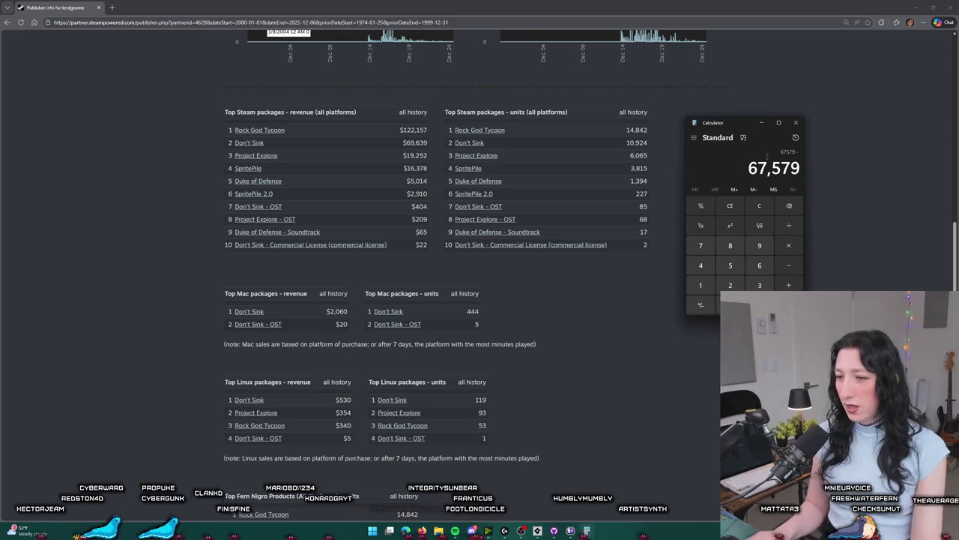
Total 69,639 + 2,060 + 530 to 72,229, then clear the display.
click(756, 206)
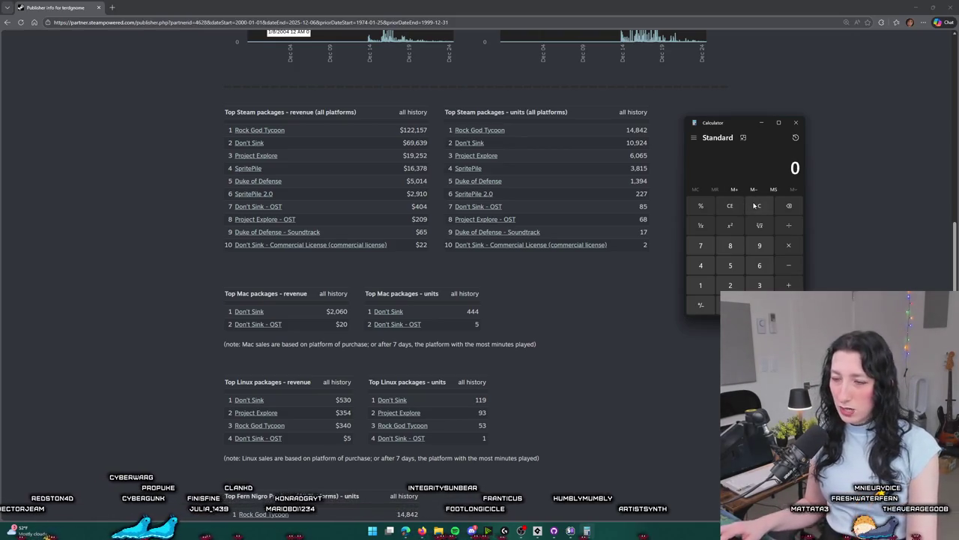
text(9)
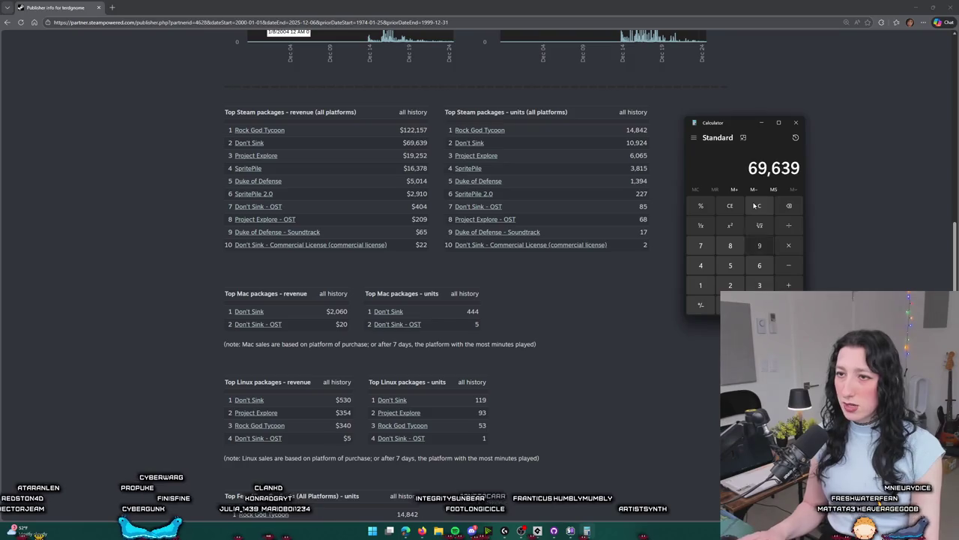
text(6392060+)
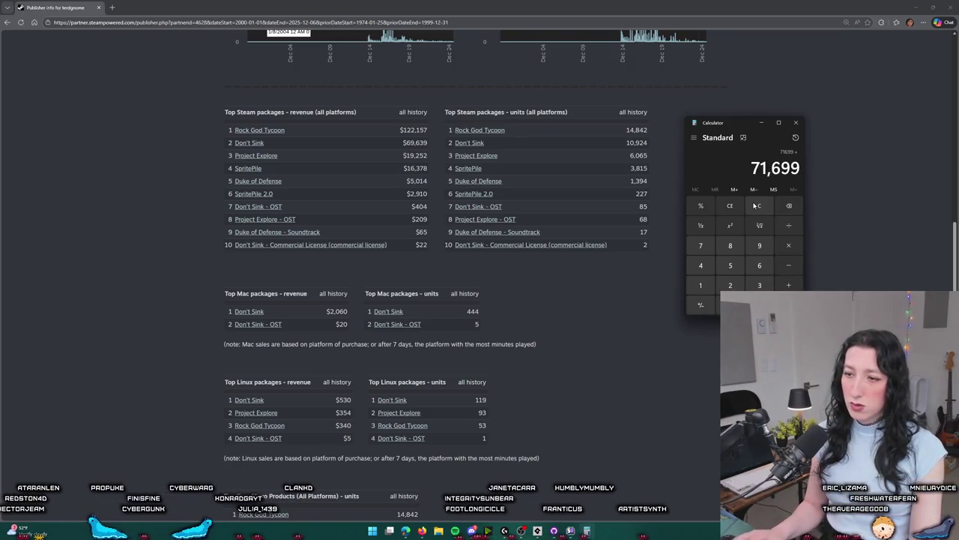
text(560)
key(Return)
click(753, 205)
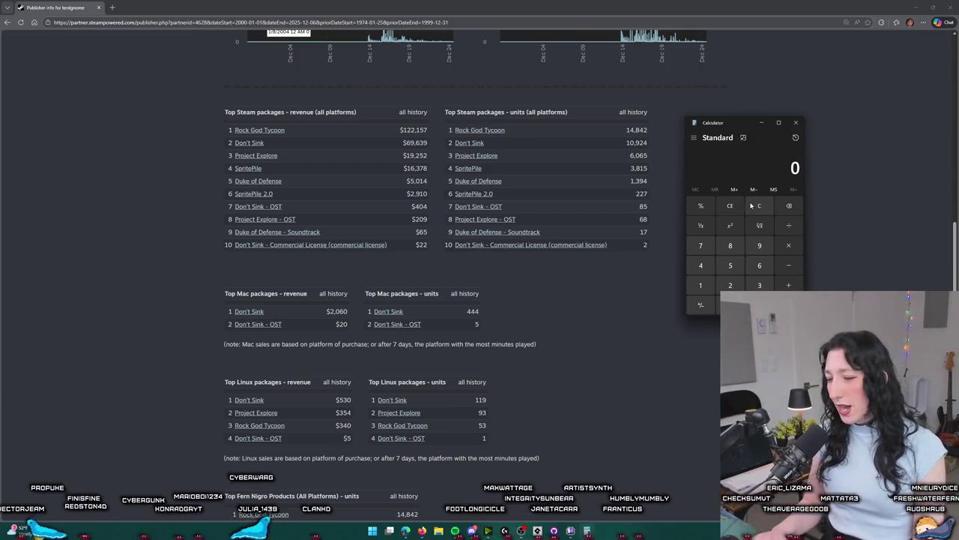
Divide 530 by 72,229 to get about 0.0073.
text(72229)
click(751, 205)
text(30/72229)
key(Return)
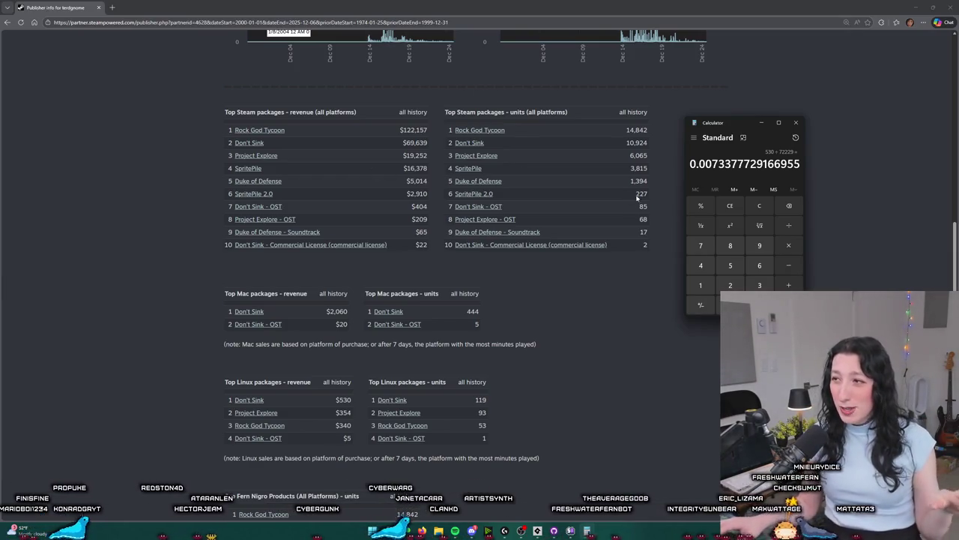
Multiply 530 by 0.7 to get 371.
click(757, 205)
text(5)
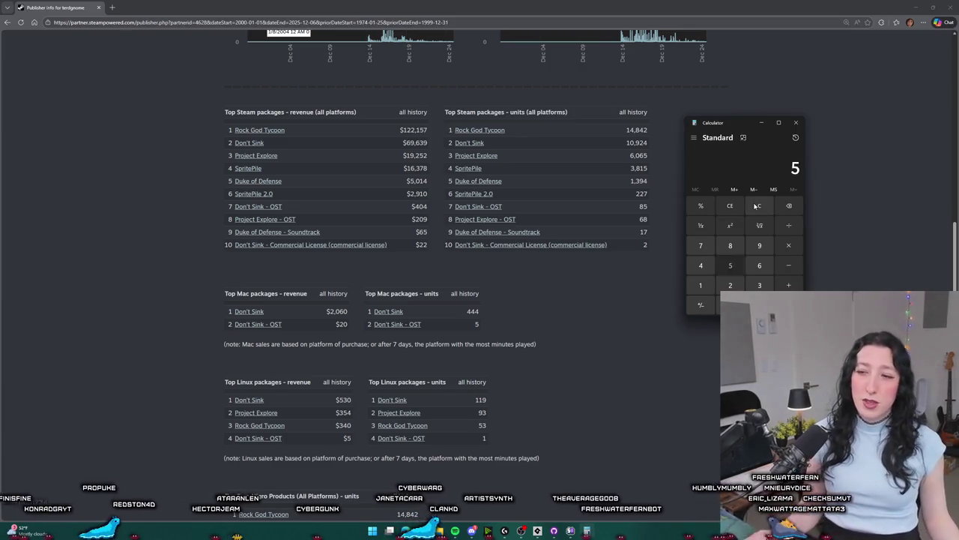
text(30)
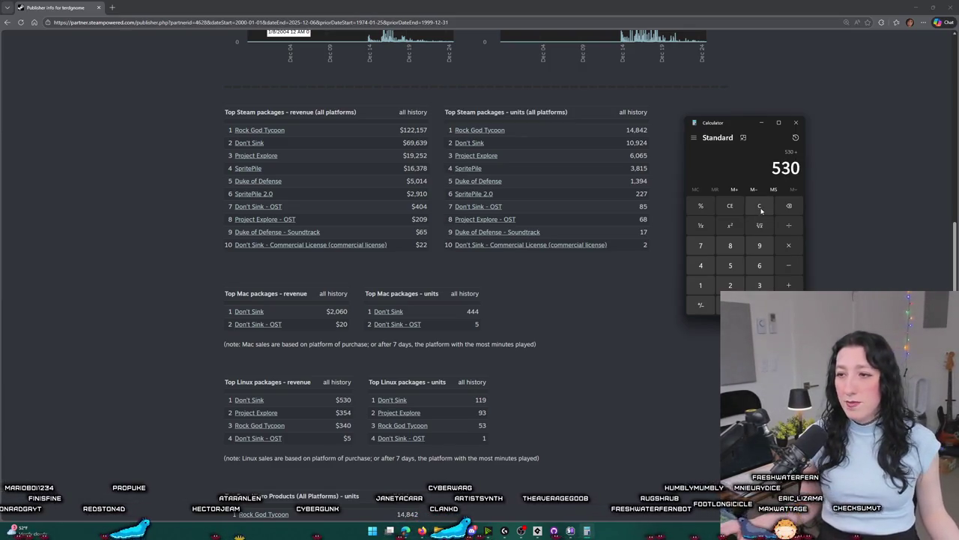
text(+530)
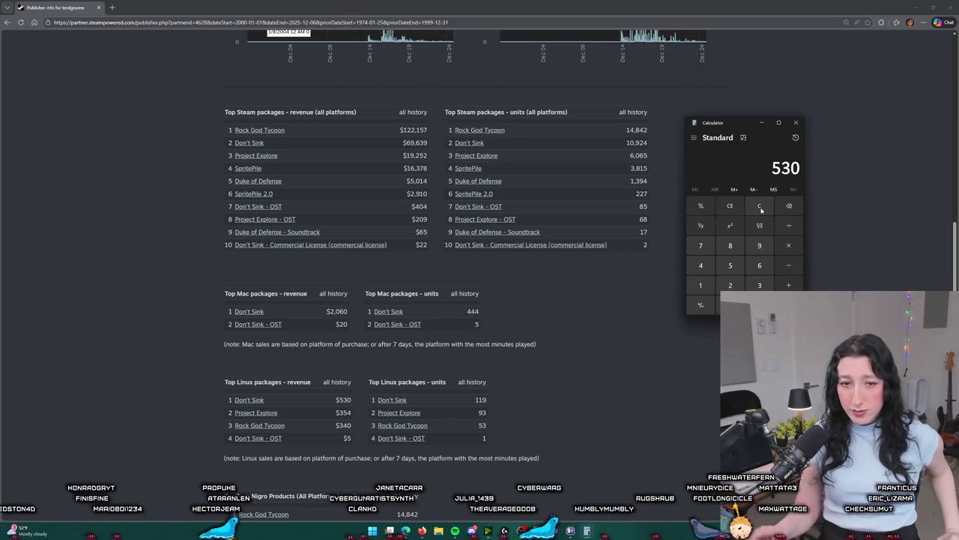
text(*.7)
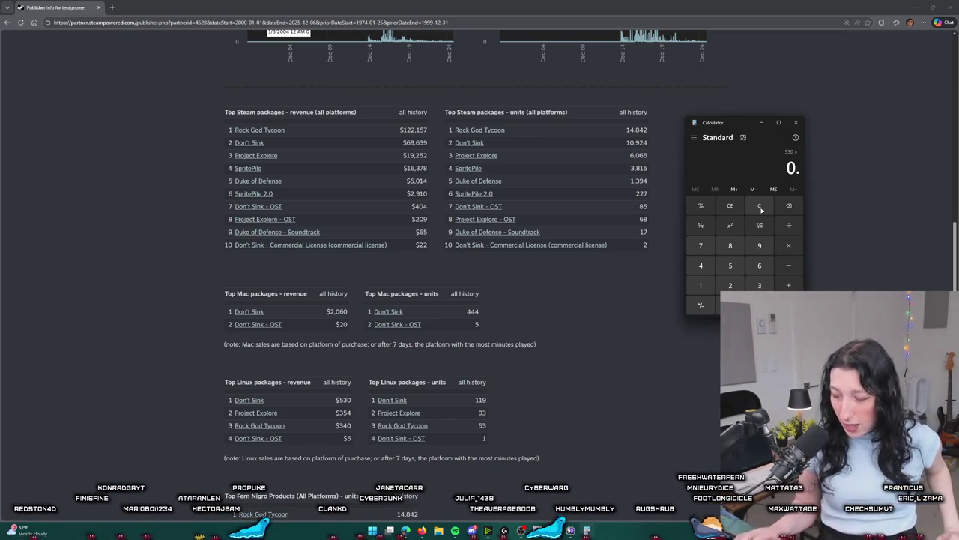
key(Return)
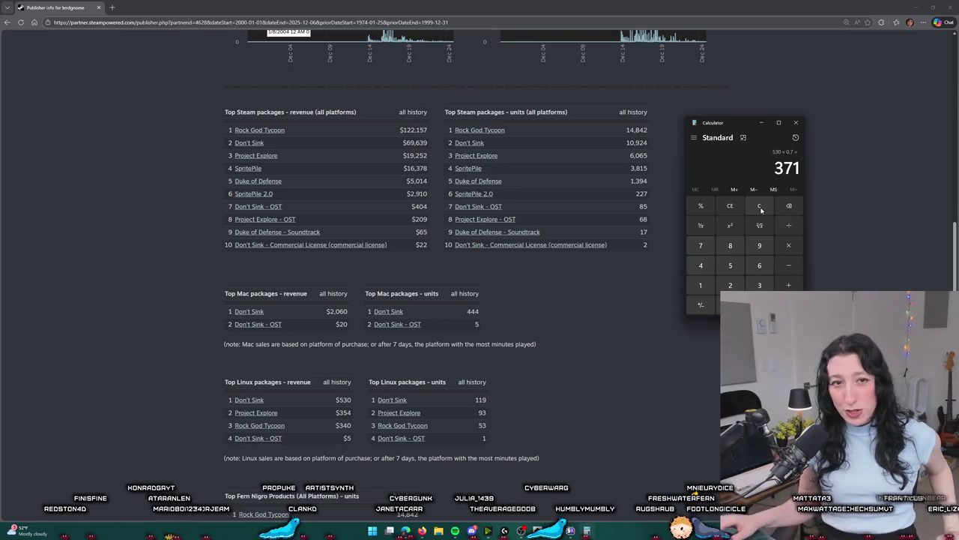